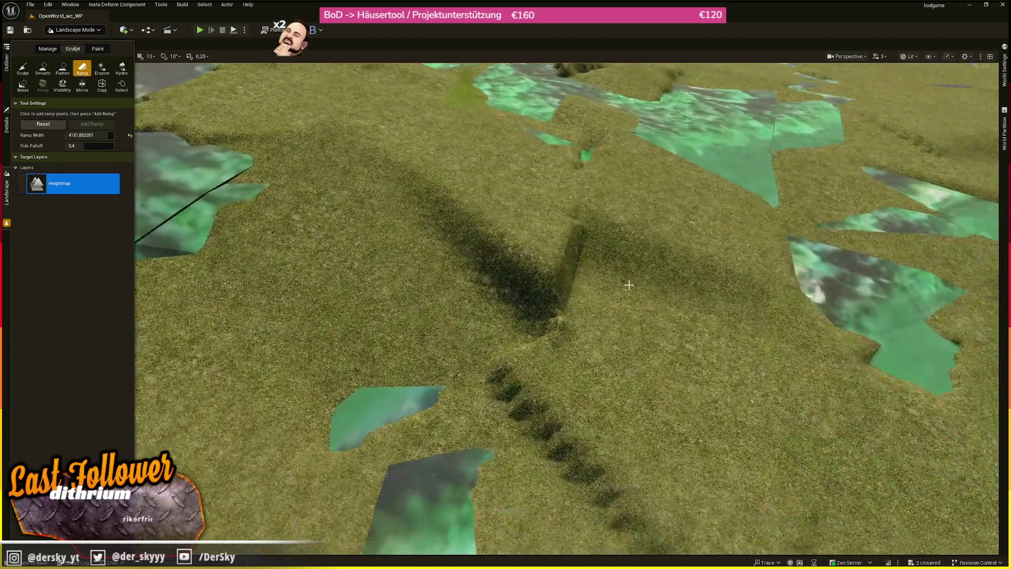
Carve a first ramp between two points on the grassy terrain.
{"action": "left_click", "coordinate": [629, 284]}
{"action": "left_click", "coordinate": [475, 226]}
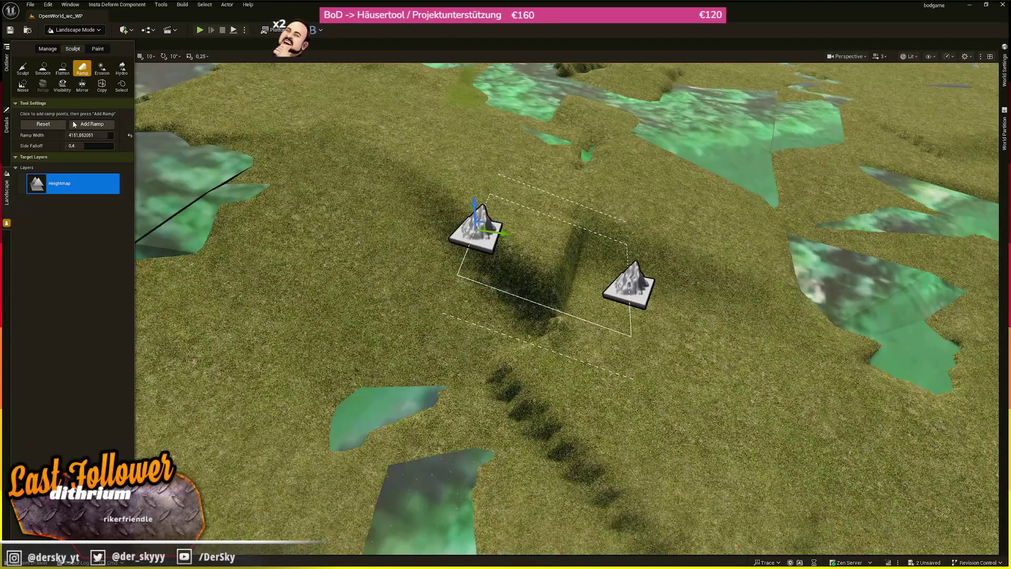
{"action": "left_click", "coordinate": [90, 124]}
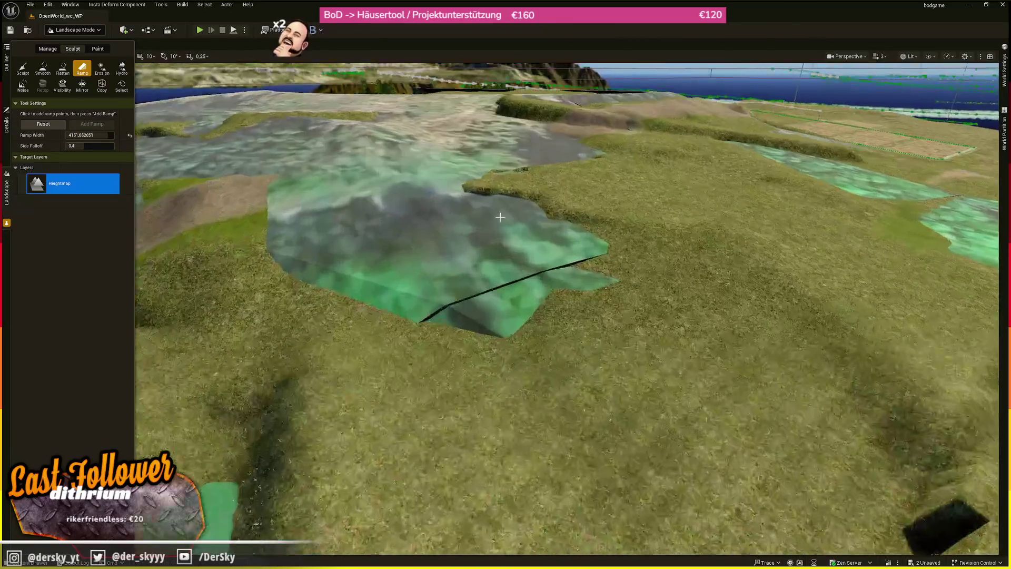
Add a second ramp with its upper point raised slightly, then clear its points.
{"action": "left_click", "coordinate": [495, 335]}
{"action": "left_click", "coordinate": [353, 187]}
{"action": "left_click_drag", "start_coordinate": [345, 157], "coordinate": [345, 145]}
{"action": "left_click", "coordinate": [92, 123]}
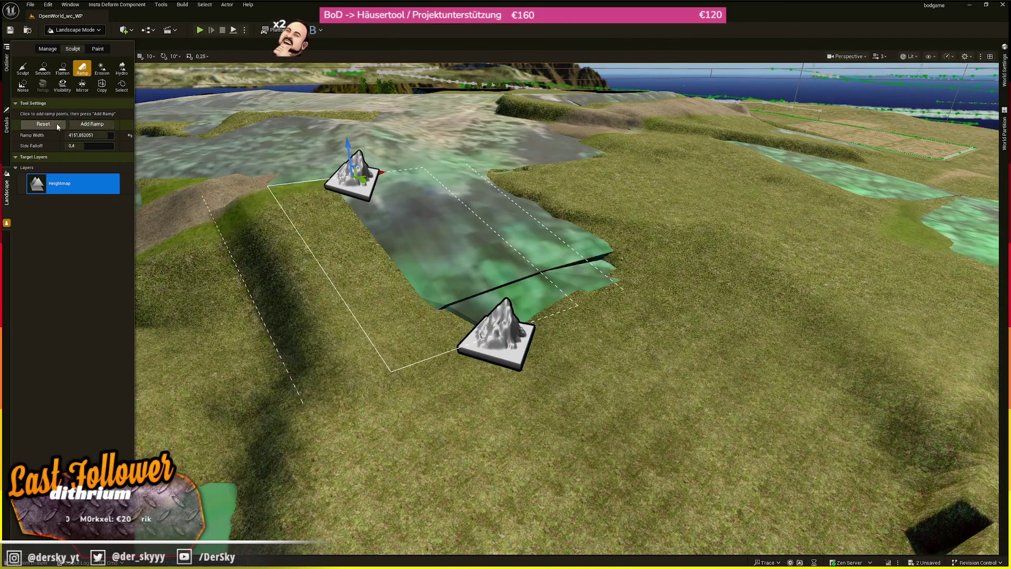
{"action": "left_click", "coordinate": [56, 124]}
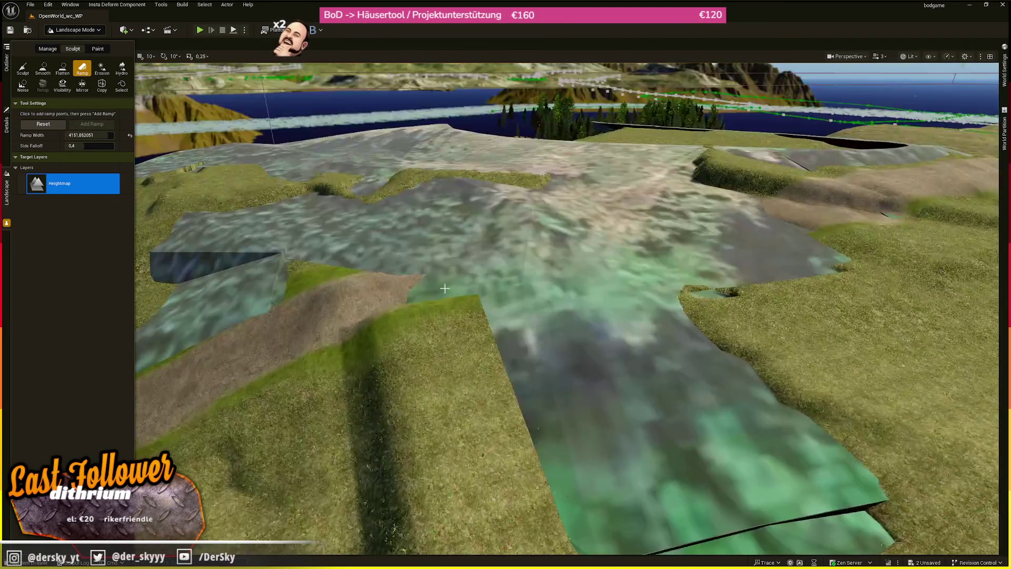
Sculpt a third ramp with a lifted top joining the plateau to the lower area.
{"action": "left_click", "coordinate": [491, 303]}
{"action": "left_click", "coordinate": [503, 208]}
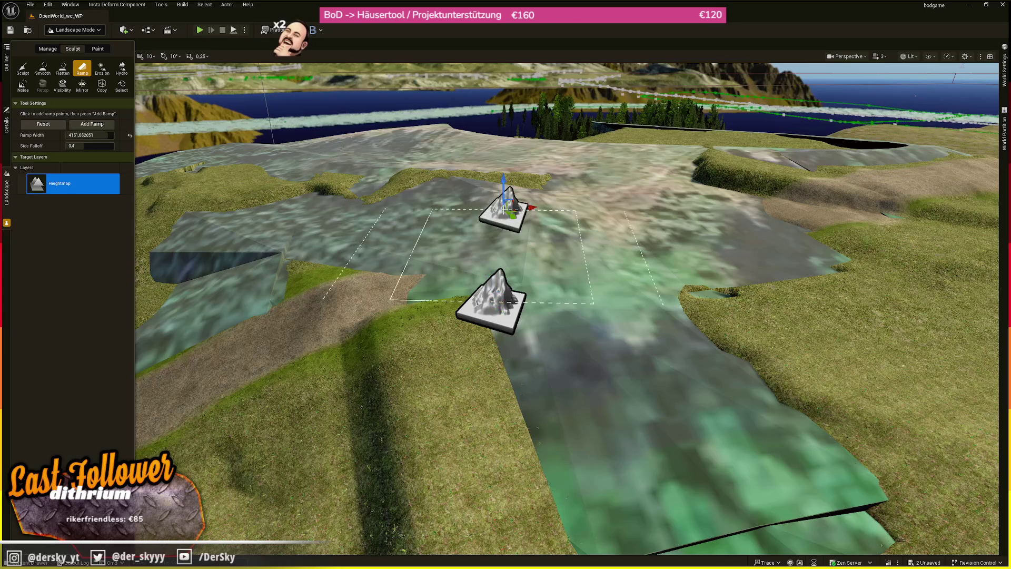
{"action": "left_click_drag", "start_coordinate": [507, 209], "coordinate": [507, 198]}
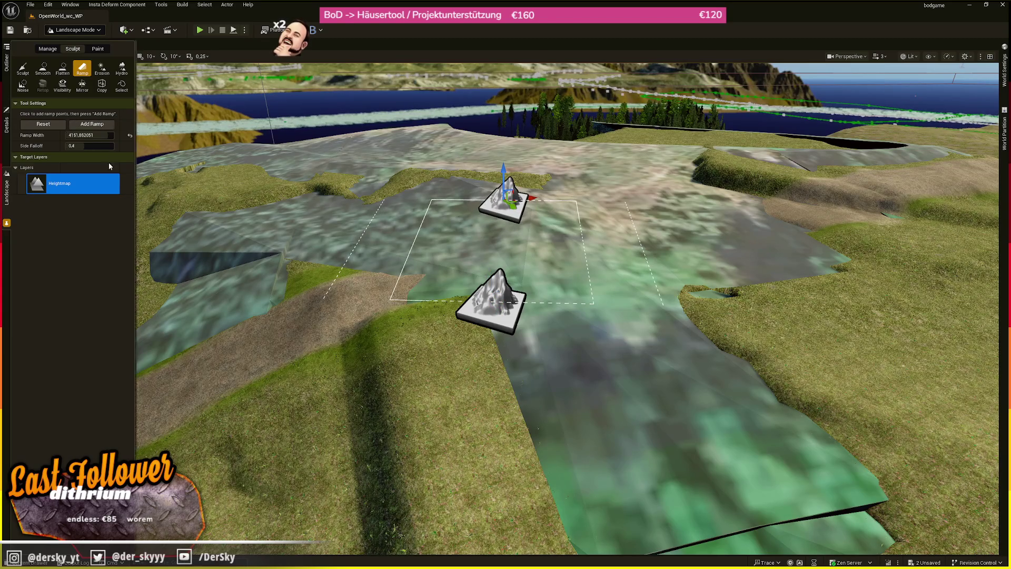
{"action": "left_click", "coordinate": [100, 125]}
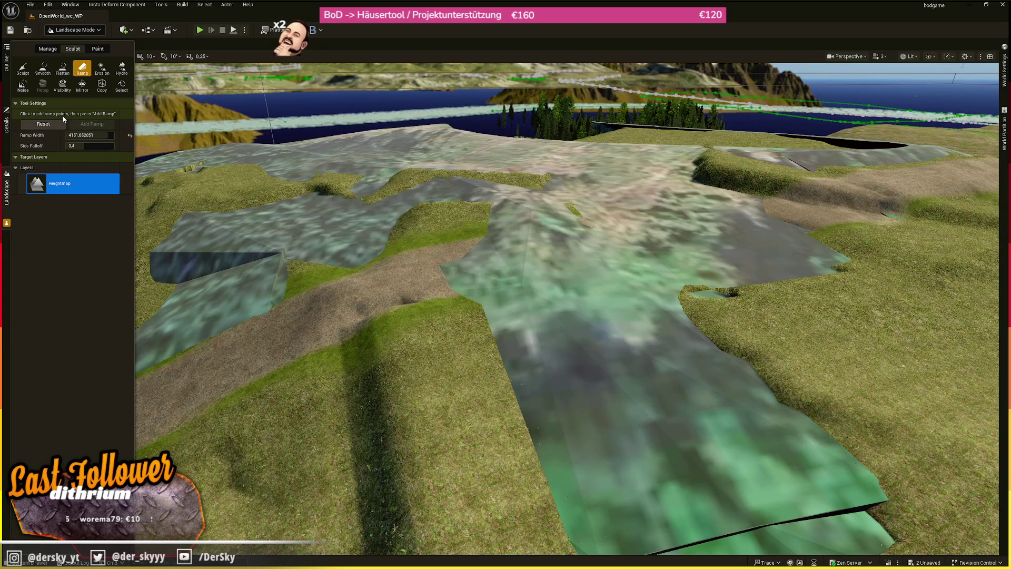
{"action": "key", "text": "w"}
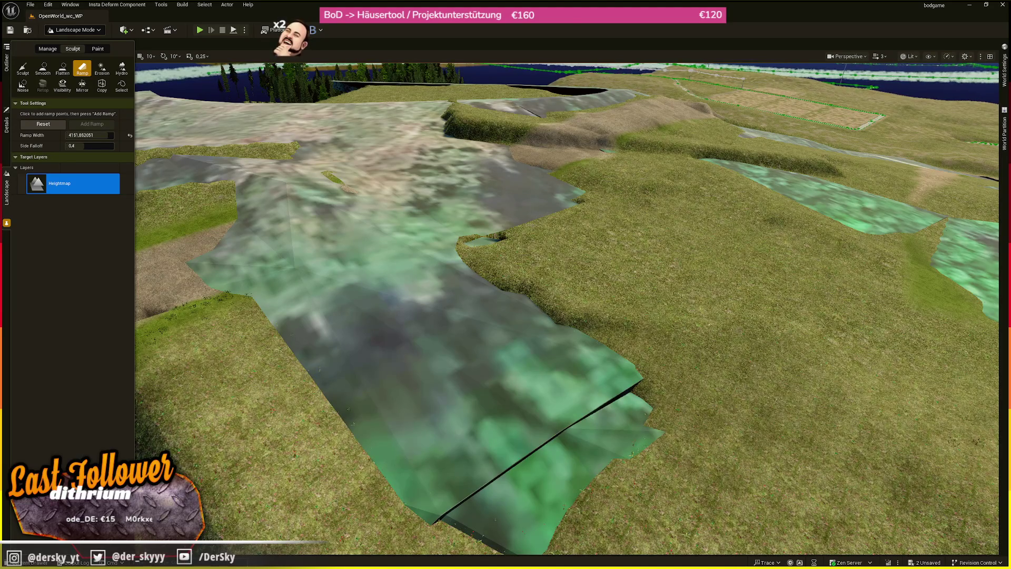
{"action": "key", "text": "s"}
{"action": "key", "text": "s"}
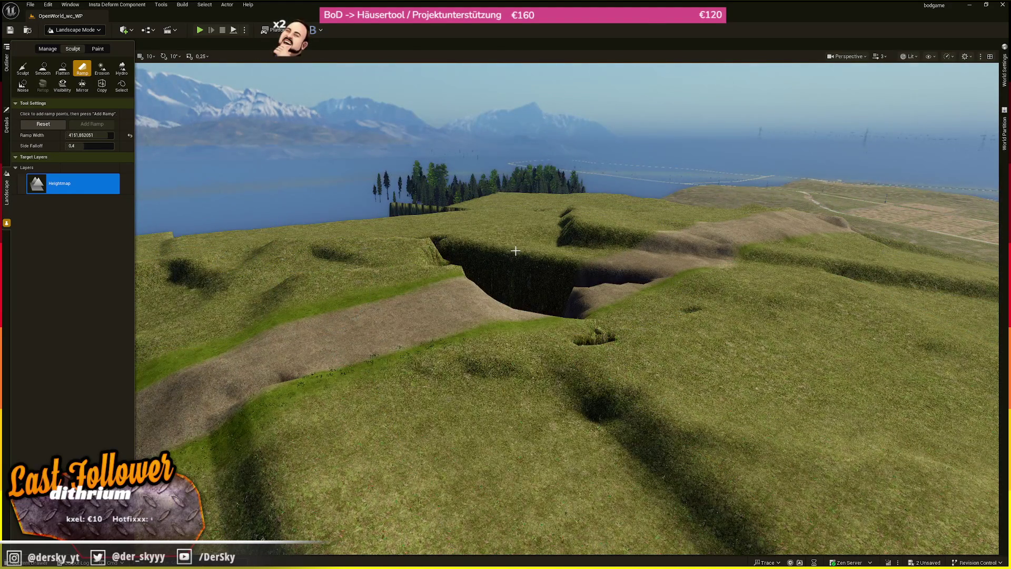
Discard the newly placed ramp points and undo the last ramp.
{"action": "key", "text": "w"}
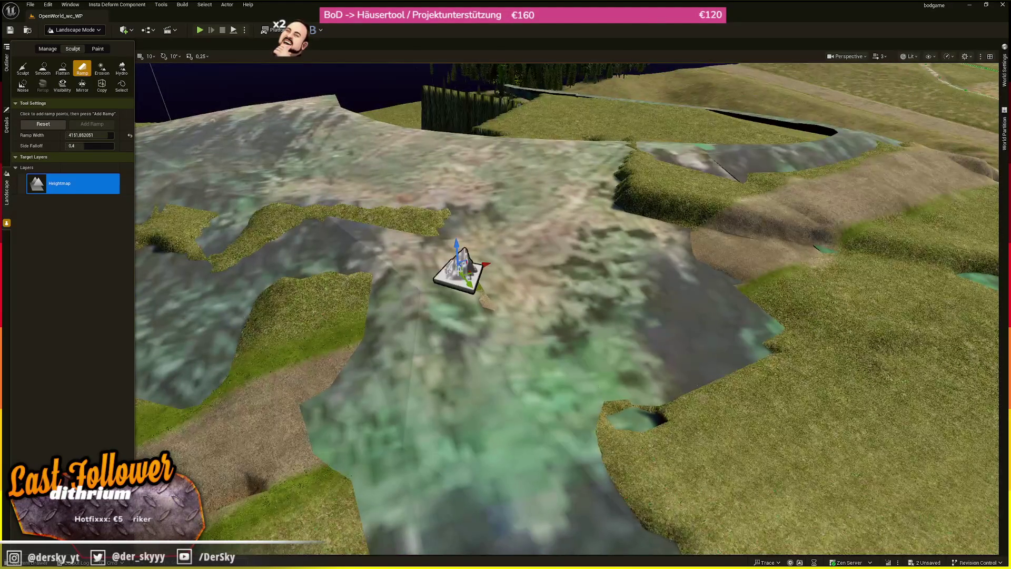
{"action": "left_click", "coordinate": [458, 270]}
{"action": "left_click", "coordinate": [699, 343]}
{"action": "left_click", "coordinate": [52, 125]}
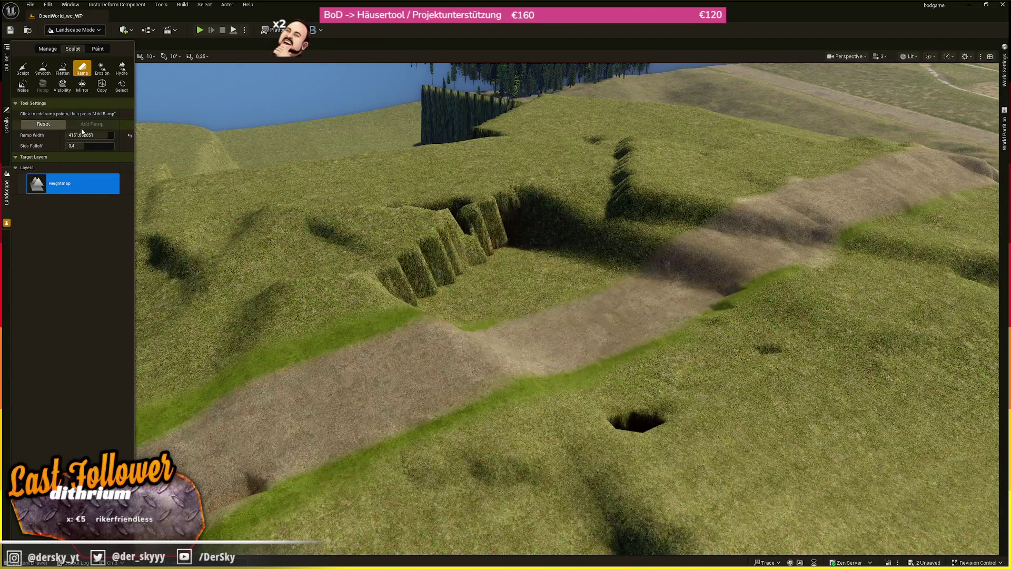
{"action": "key", "text": "ctrl+z"}
Rebuild a ramp across the dirt path with its end point moved further up.
{"action": "left_click", "coordinate": [742, 342]}
{"action": "left_click", "coordinate": [520, 243]}
{"action": "left_click_drag", "start_coordinate": [521, 244], "coordinate": [521, 191]}
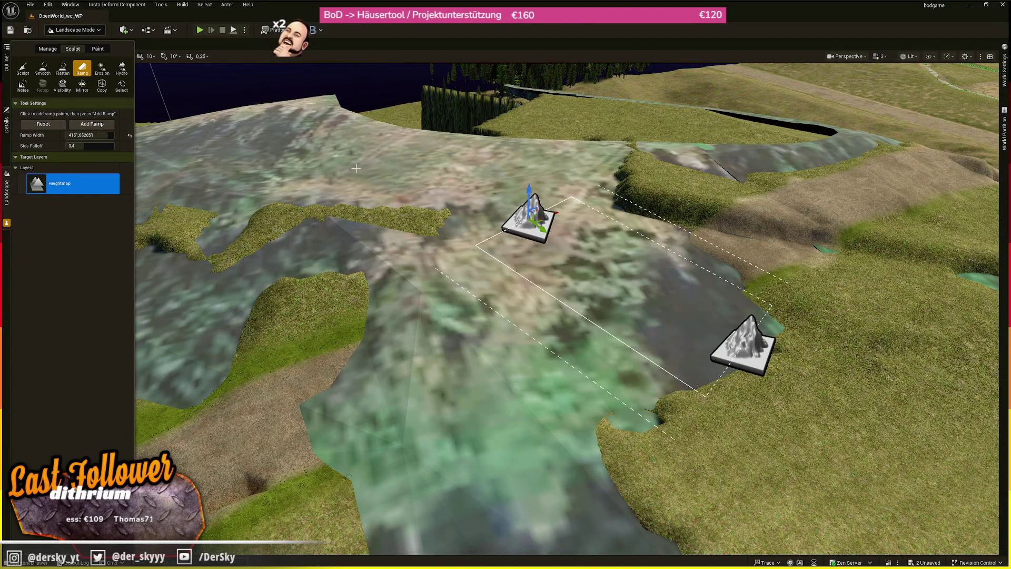
{"action": "left_click", "coordinate": [91, 124]}
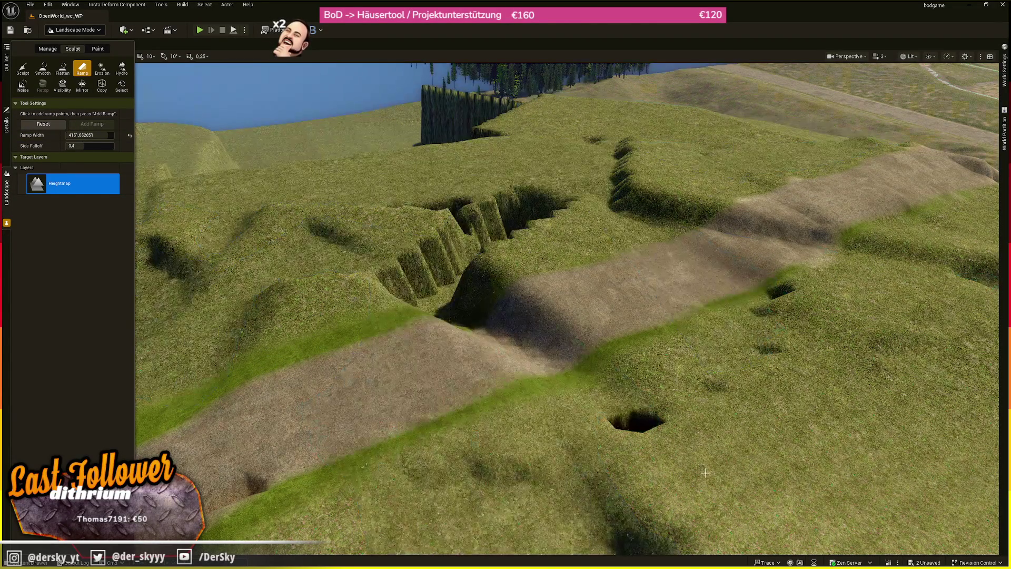
Carve a ramp down into the trench, then extend its upper point and reapply it.
{"action": "left_click", "coordinate": [638, 438]}
{"action": "left_click", "coordinate": [475, 253]}
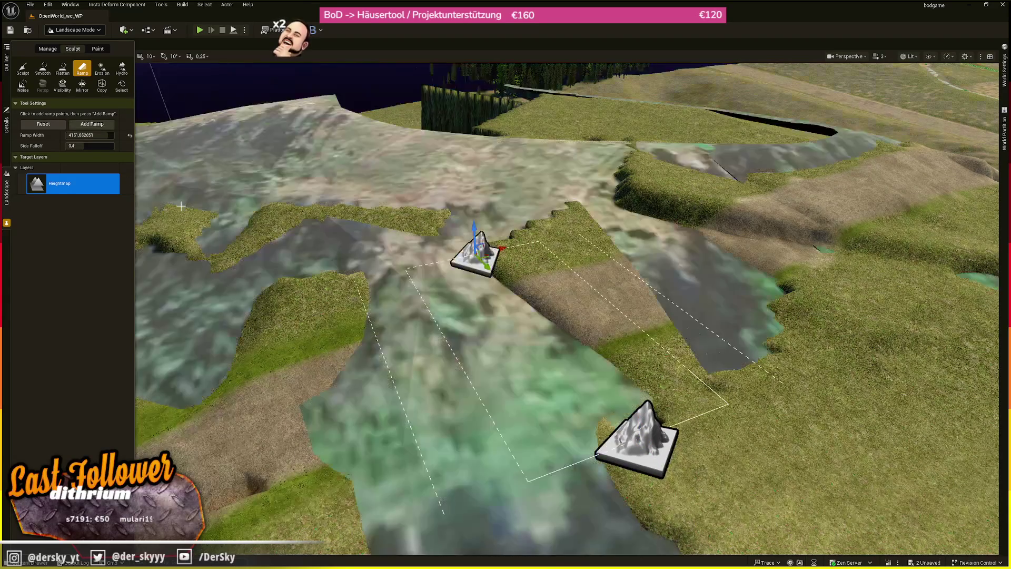
{"action": "left_click", "coordinate": [81, 125]}
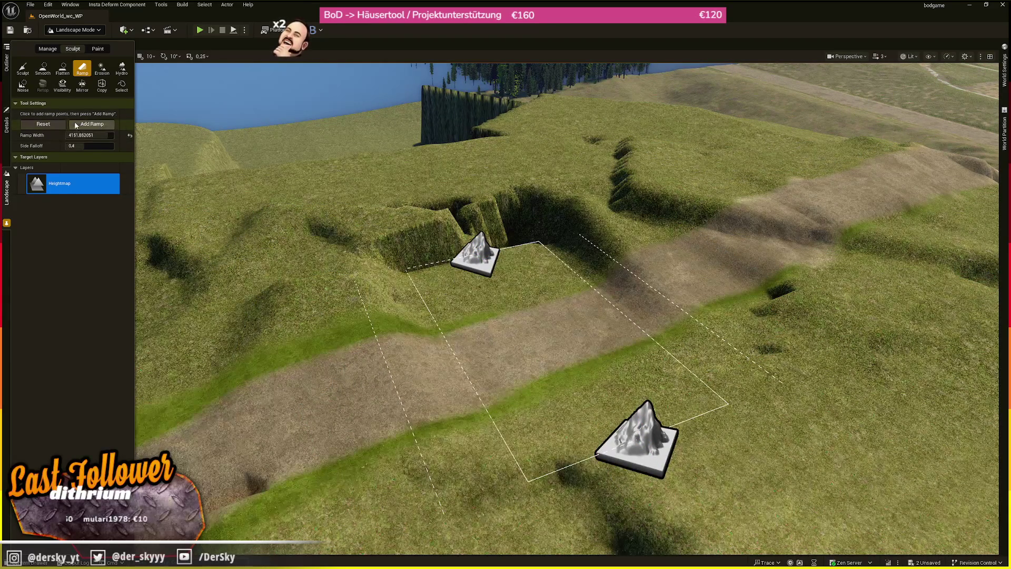
{"action": "left_click", "coordinate": [481, 209]}
{"action": "left_click_drag", "start_coordinate": [481, 205], "coordinate": [480, 173]}
{"action": "left_click", "coordinate": [82, 124]}
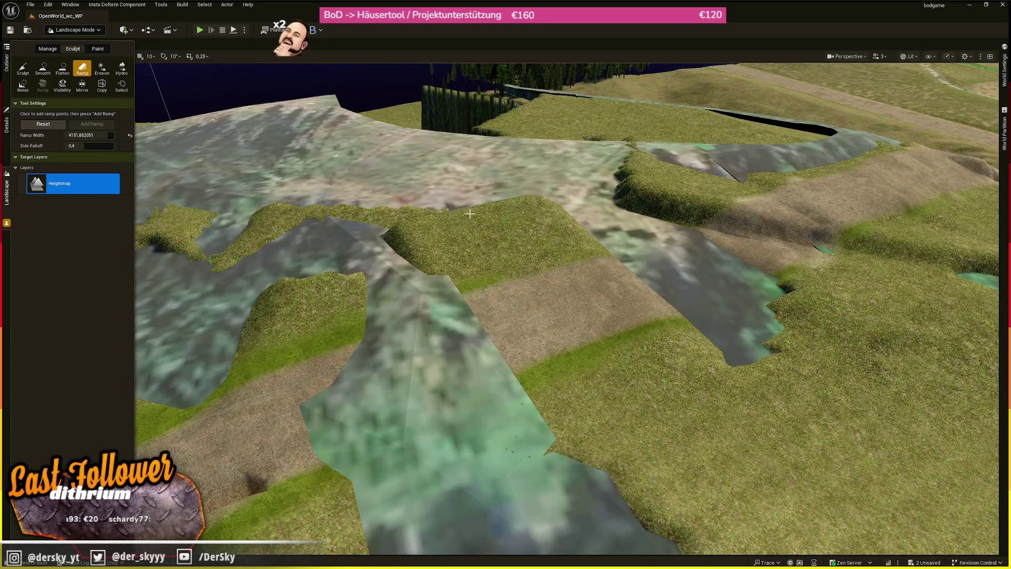
Frame a new ramp on the hillside and apply it to the terrain.
{"action": "scroll", "coordinate": [469, 213], "scroll_direction": "up", "scroll_amount": 10}
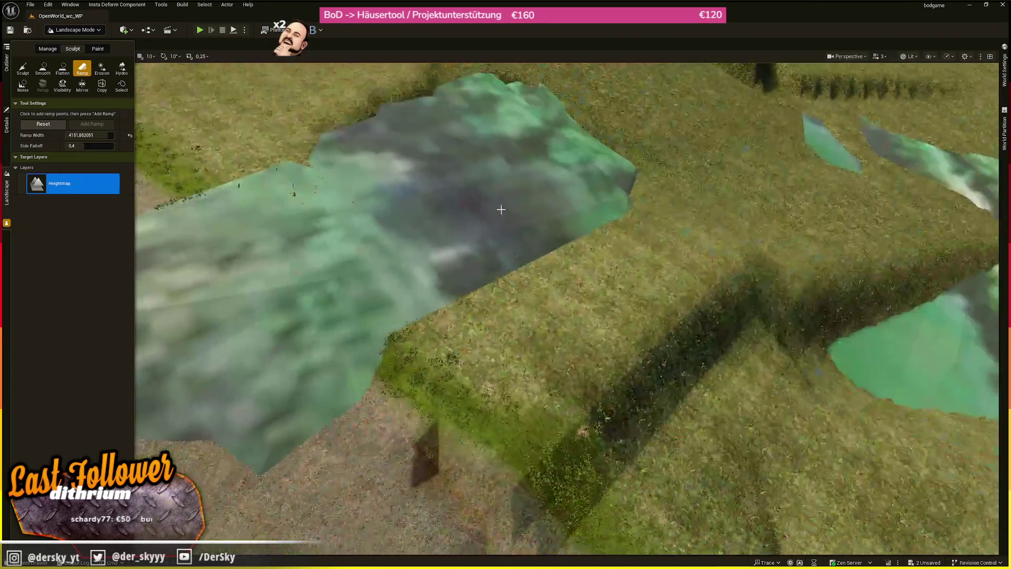
{"action": "left_click", "coordinate": [658, 169]}
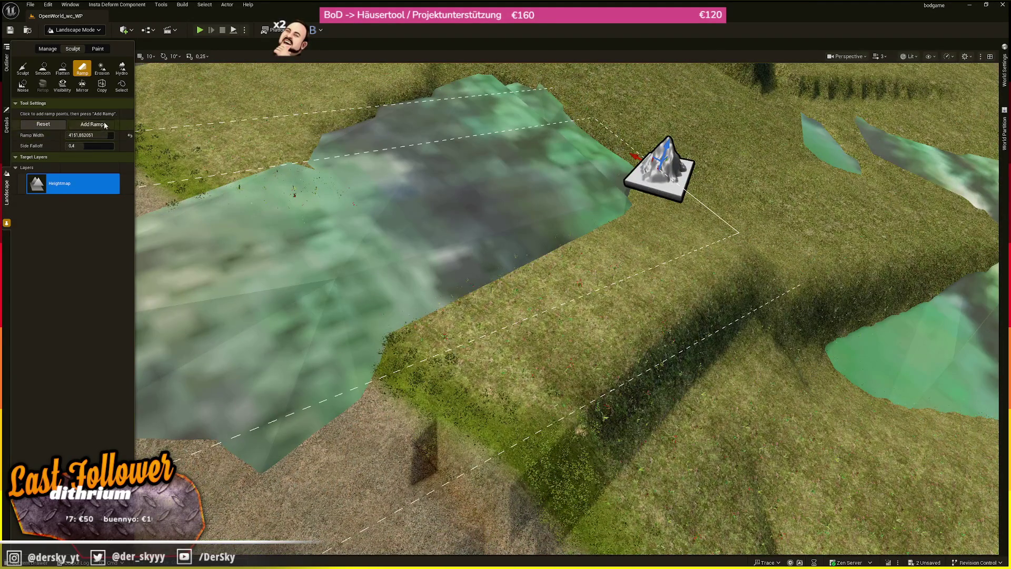
{"action": "key", "text": "f"}
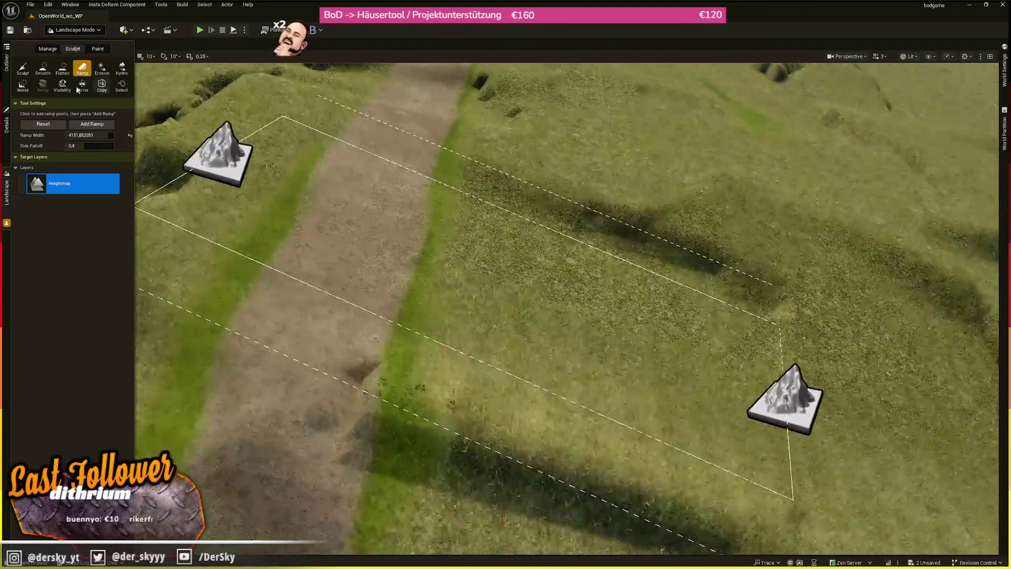
{"action": "left_click", "coordinate": [92, 124]}
Apply two more ramps at further points along the hills.
{"action": "left_click", "coordinate": [668, 330]}
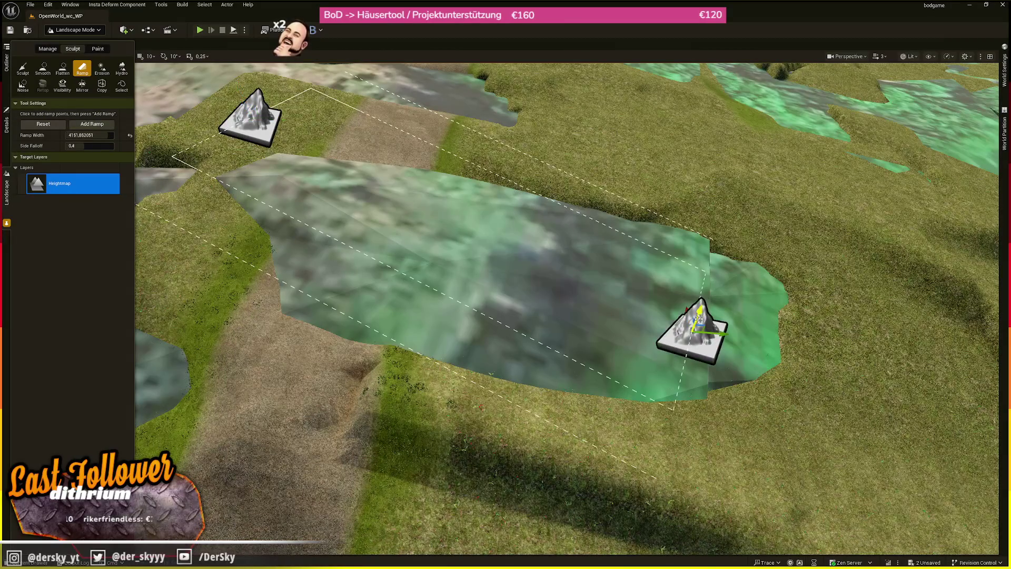
{"action": "left_click", "coordinate": [105, 124]}
{"action": "left_click", "coordinate": [778, 339]}
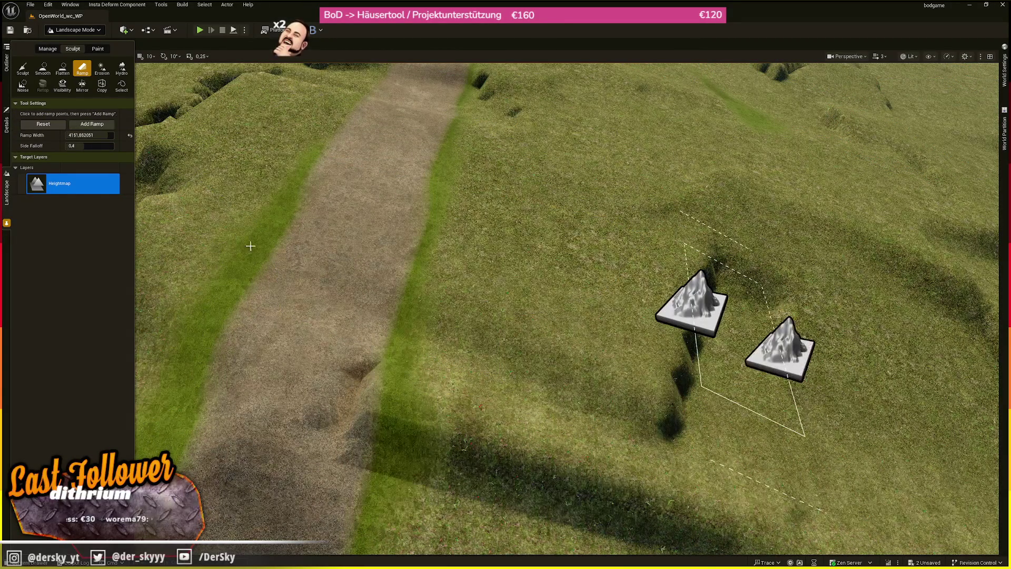
{"action": "left_click", "coordinate": [92, 123]}
Discard a first attempt elsewhere, then carve a grassy ramp on another stretch of landscape.
{"action": "left_click_drag", "start_coordinate": [426, 182], "coordinate": [408, 325]}
{"action": "left_click", "coordinate": [350, 337]}
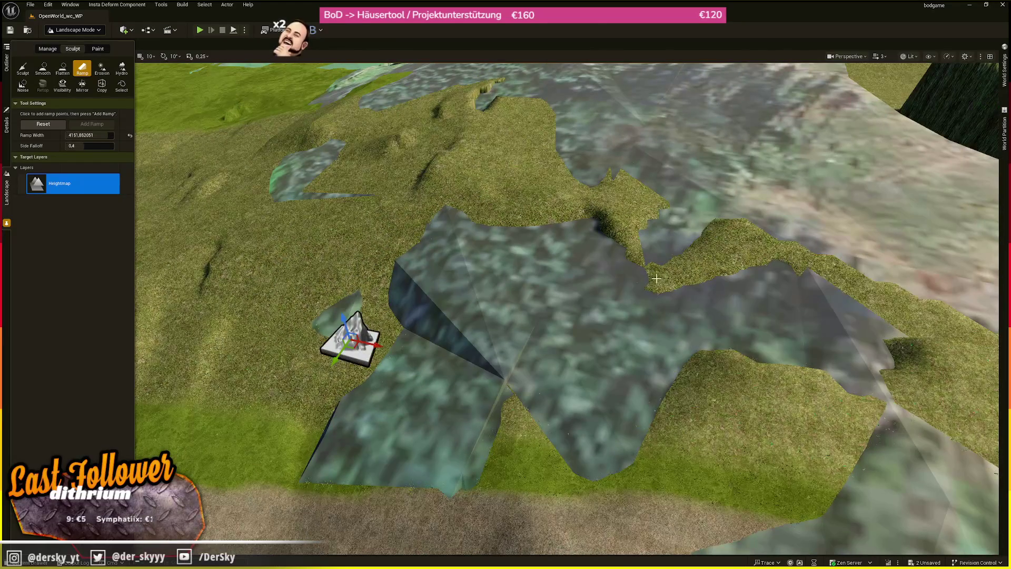
{"action": "left_click", "coordinate": [643, 263]}
{"action": "left_click", "coordinate": [51, 123]}
{"action": "left_click_drag", "start_coordinate": [583, 235], "coordinate": [597, 292]}
{"action": "left_click", "coordinate": [596, 292]}
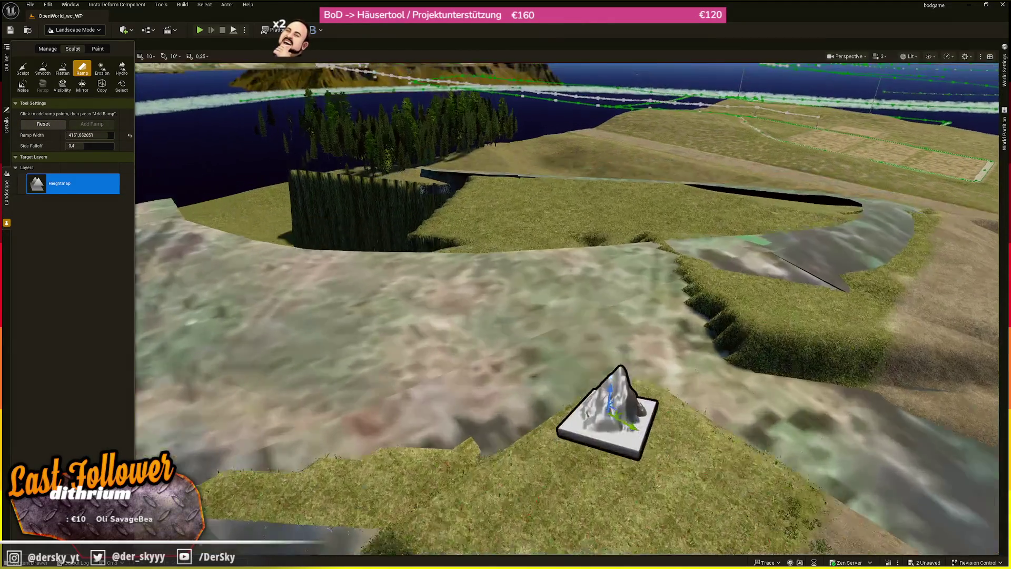
{"action": "left_click", "coordinate": [530, 263]}
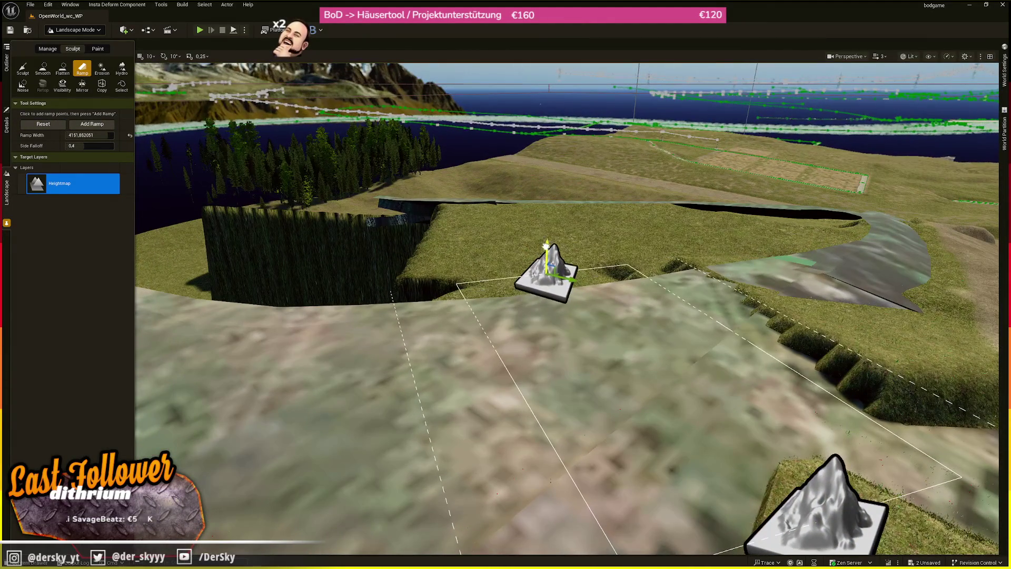
{"action": "left_click", "coordinate": [105, 125]}
{"action": "left_click", "coordinate": [105, 125]}
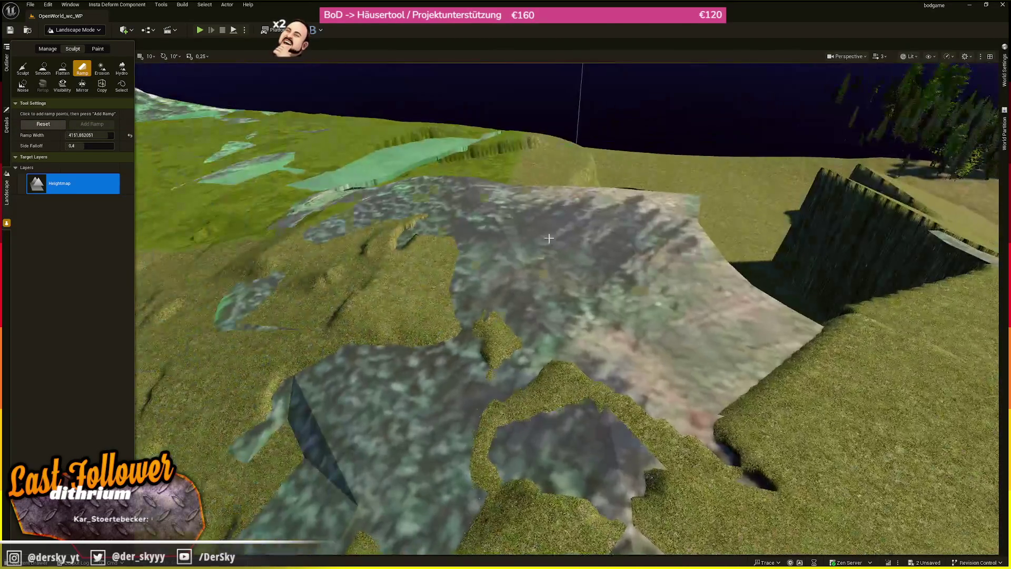
Add another ramp, then one leading toward the cliff edge.
{"action": "left_click", "coordinate": [777, 388]}
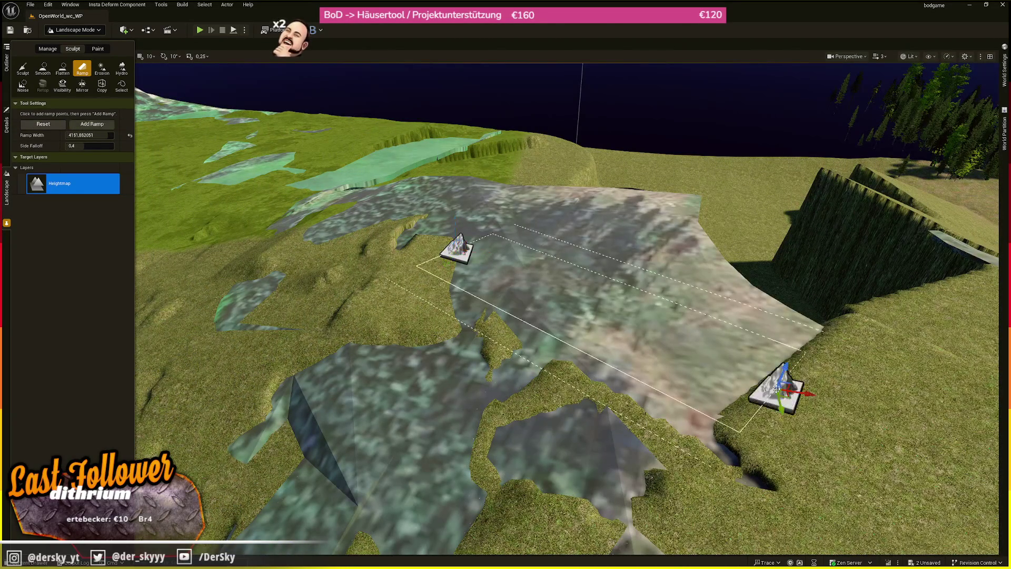
{"action": "left_click", "coordinate": [91, 124]}
{"action": "left_click", "coordinate": [809, 362]}
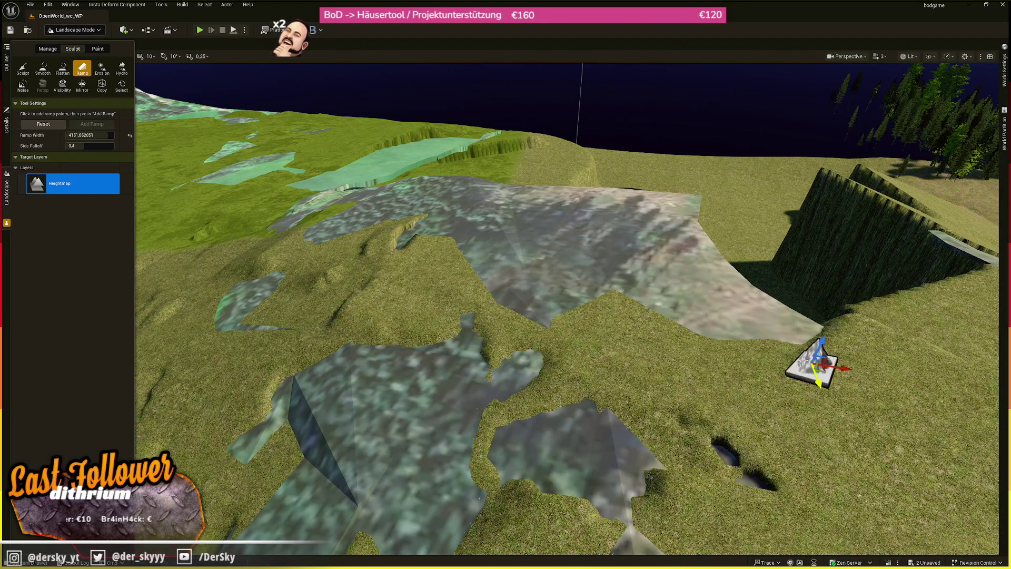
{"action": "left_click", "coordinate": [604, 271]}
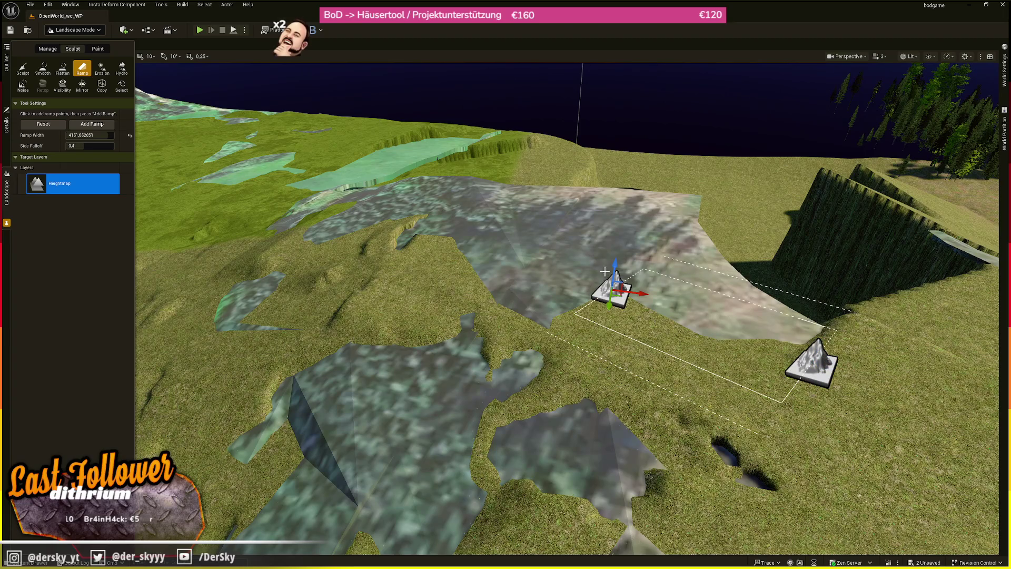
{"action": "left_click", "coordinate": [91, 123]}
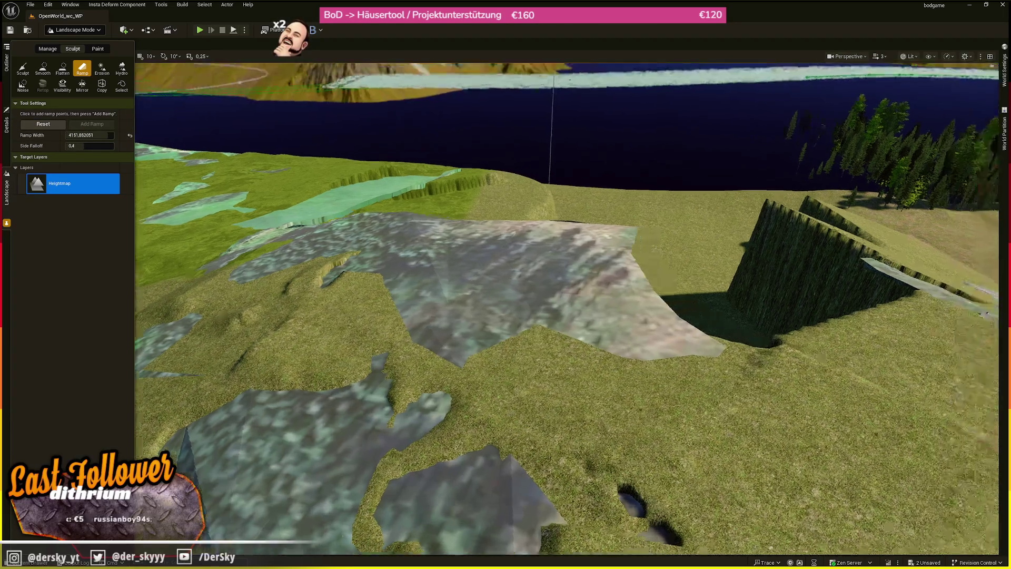
Carve a ramp into the grassy hillside after repositioning its end points.
{"action": "left_click_drag", "start_coordinate": [391, 168], "coordinate": [498, 369]}
{"action": "left_click", "coordinate": [454, 377]}
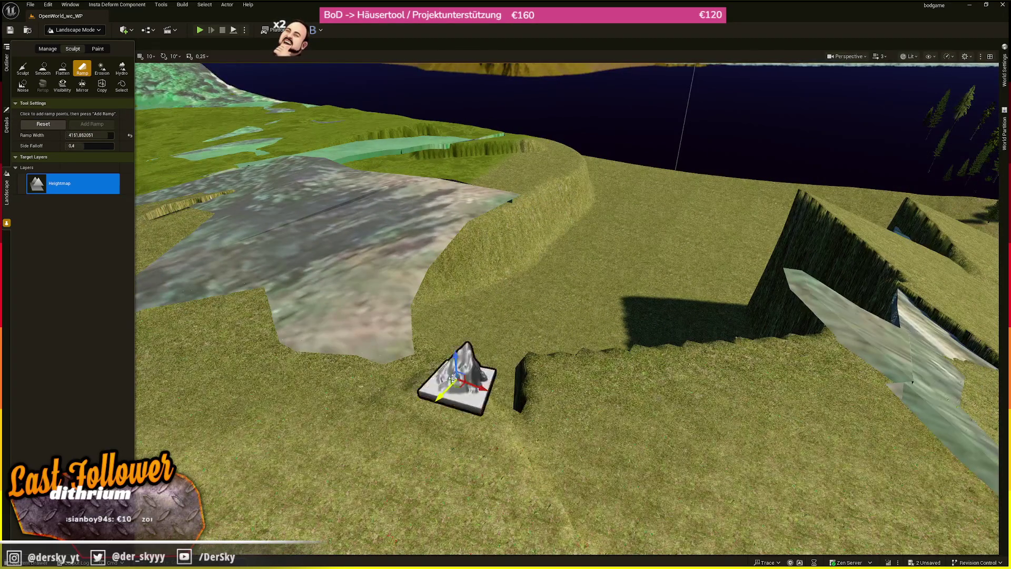
{"action": "left_click", "coordinate": [256, 300]}
{"action": "mouse_move", "coordinate": [256, 301]}
{"action": "left_mouse_down"}
{"action": "mouse_move", "coordinate": [242, 306]}
{"action": "mouse_move", "coordinate": [294, 305]}
{"action": "mouse_move", "coordinate": [316, 284]}
{"action": "left_mouse_up"}
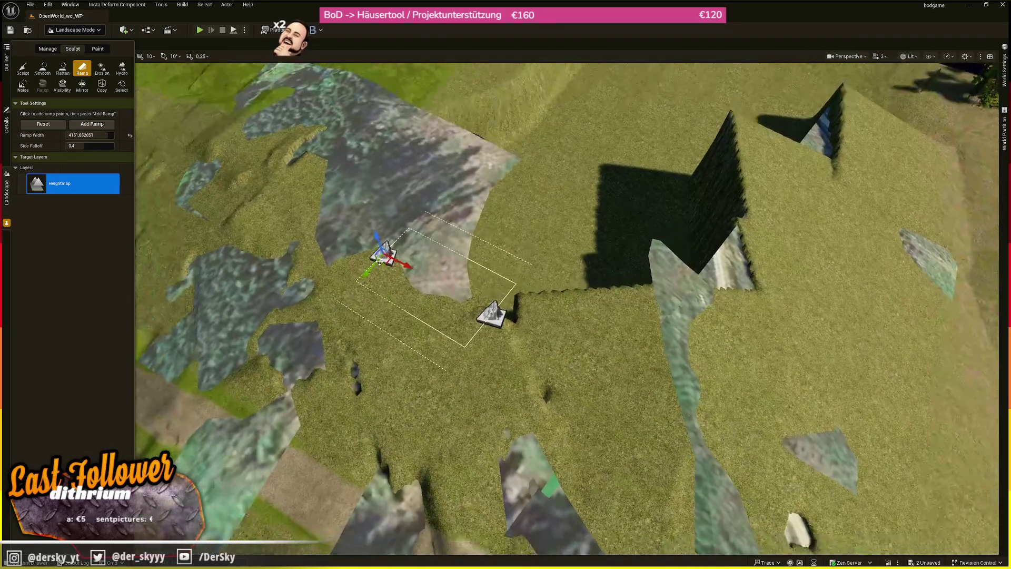
{"action": "left_click_drag", "start_coordinate": [383, 261], "coordinate": [439, 197]}
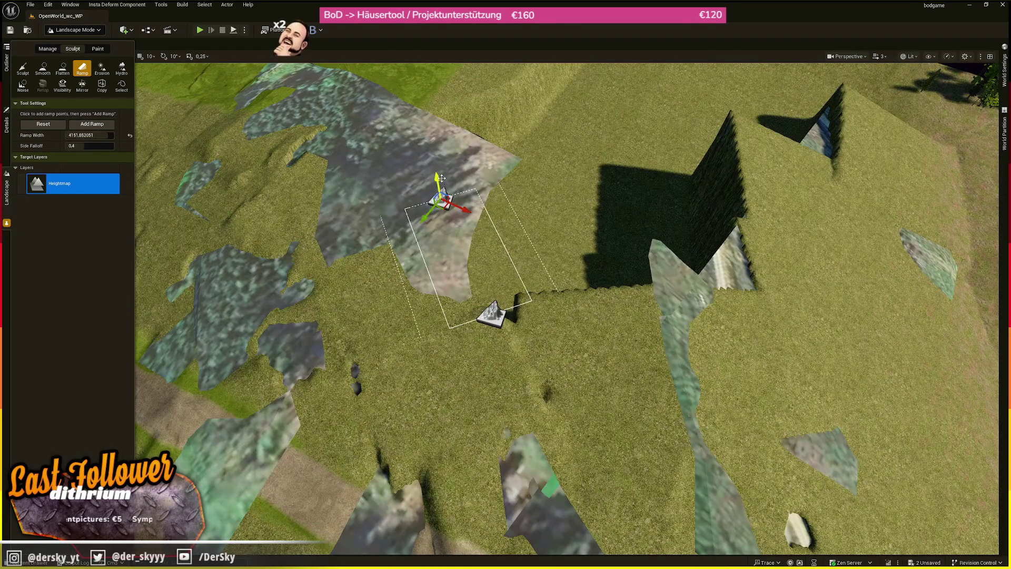
{"action": "left_click", "coordinate": [89, 124]}
Discard a stray point and place two new ramp points near the cliff wall.
{"action": "left_click_drag", "start_coordinate": [372, 250], "coordinate": [372, 227]}
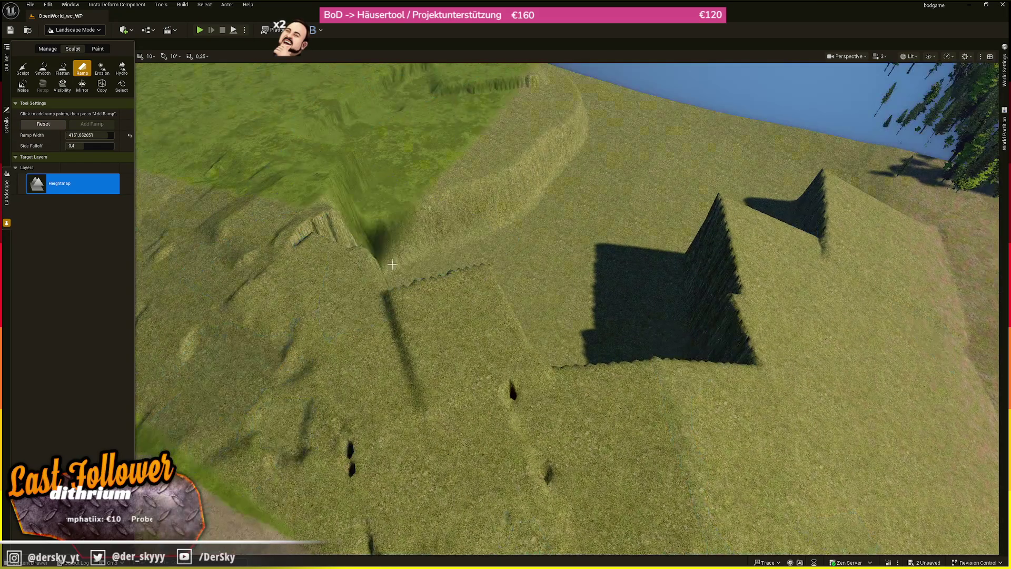
{"action": "left_click", "coordinate": [332, 255]}
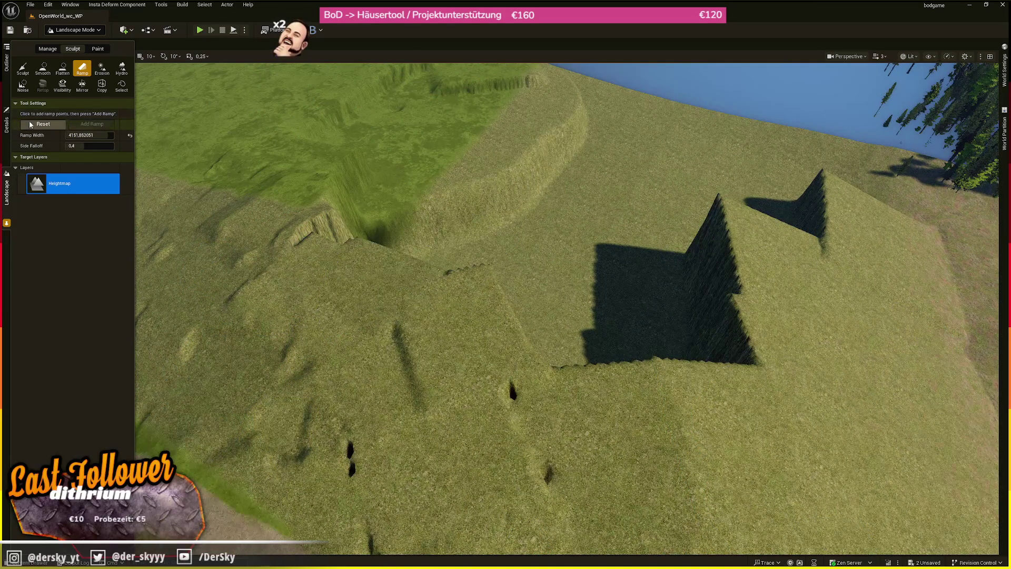
{"action": "left_click", "coordinate": [90, 124]}
{"action": "left_click", "coordinate": [409, 367]}
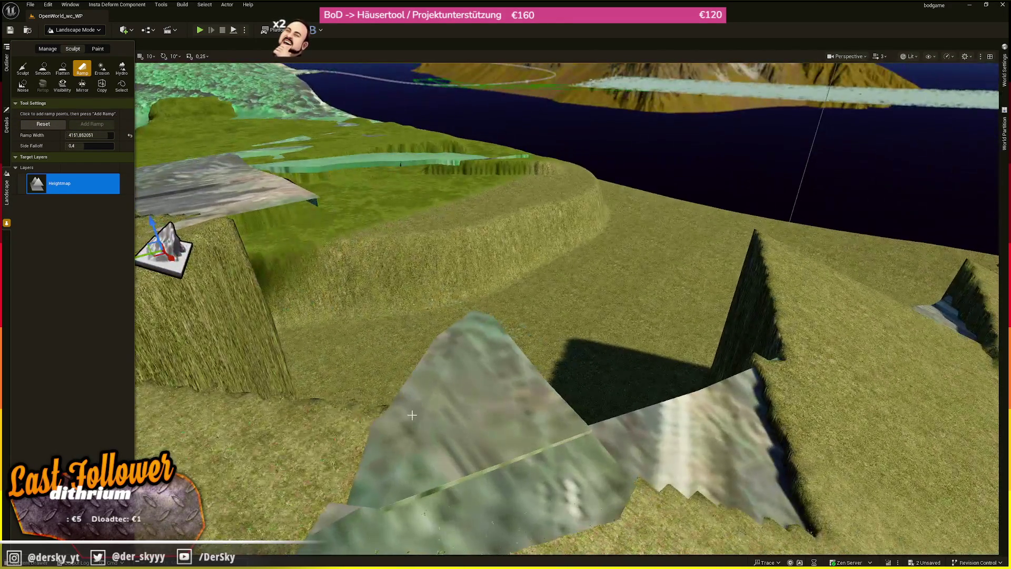
{"action": "left_click", "coordinate": [342, 417]}
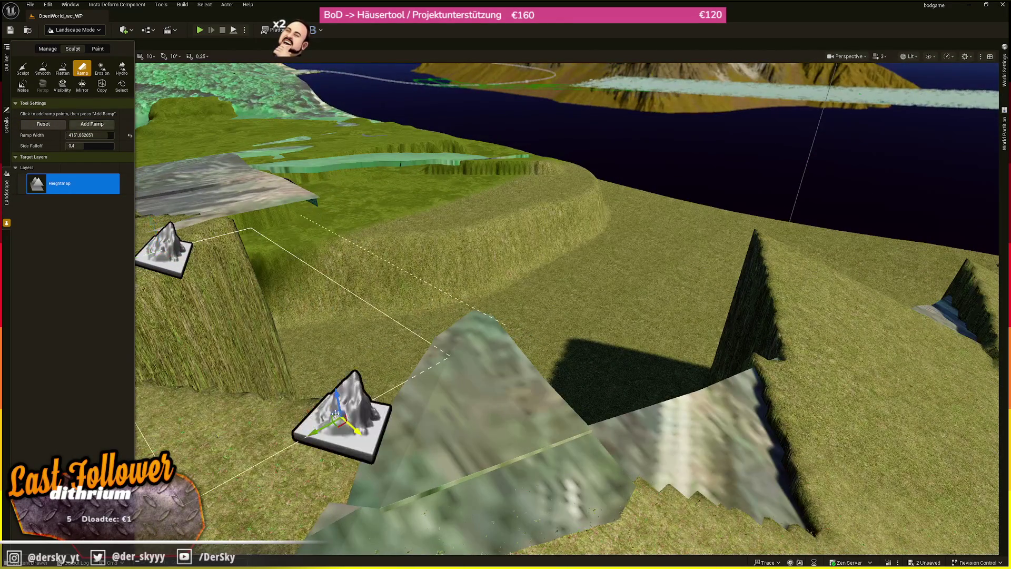
{"action": "scroll", "coordinate": [567, 309], "scroll_direction": "up", "scroll_amount": 2}
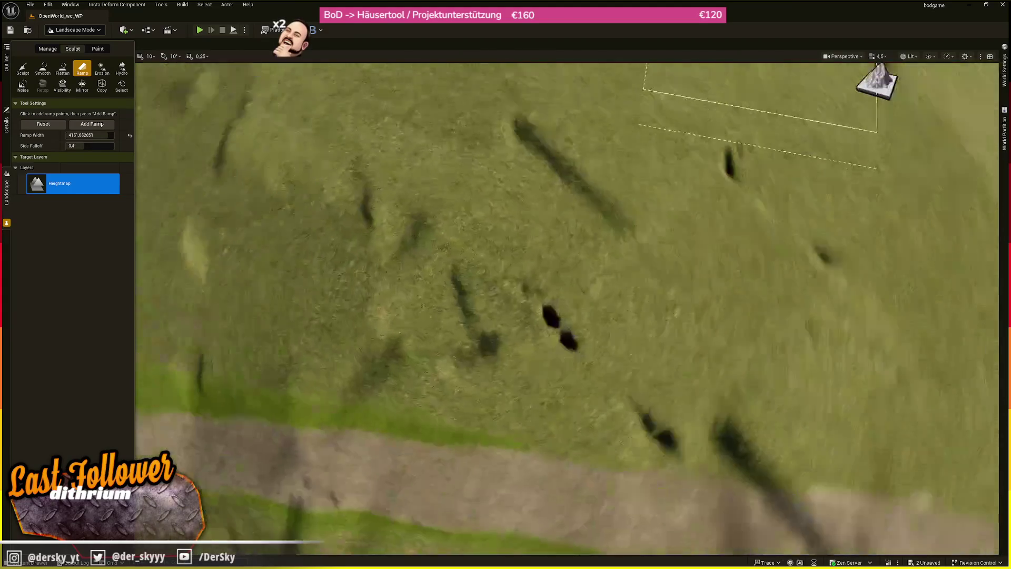
{"action": "scroll", "coordinate": [567, 309], "scroll_direction": "up", "scroll_amount": 2}
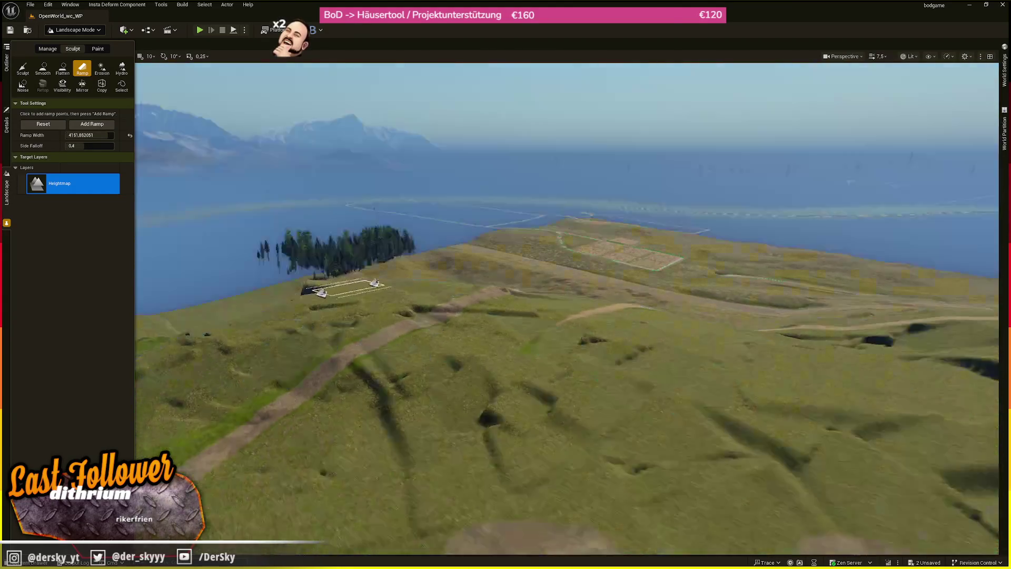
{"action": "scroll", "coordinate": [567, 309], "scroll_direction": "down", "scroll_amount": 1}
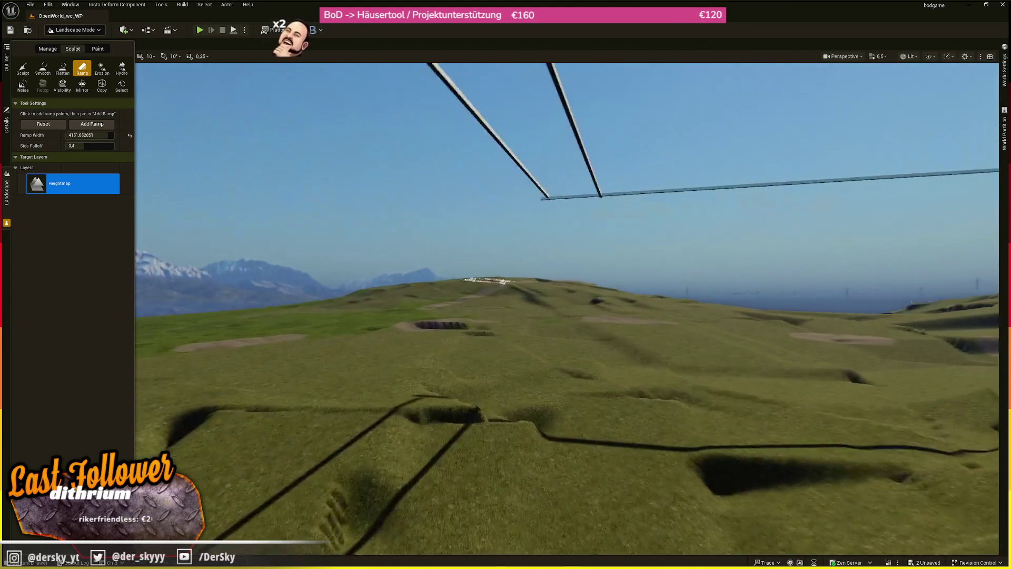
Switch to Selection Mode and pull the camera back from the terrain.
{"action": "key", "text": "shift+1"}
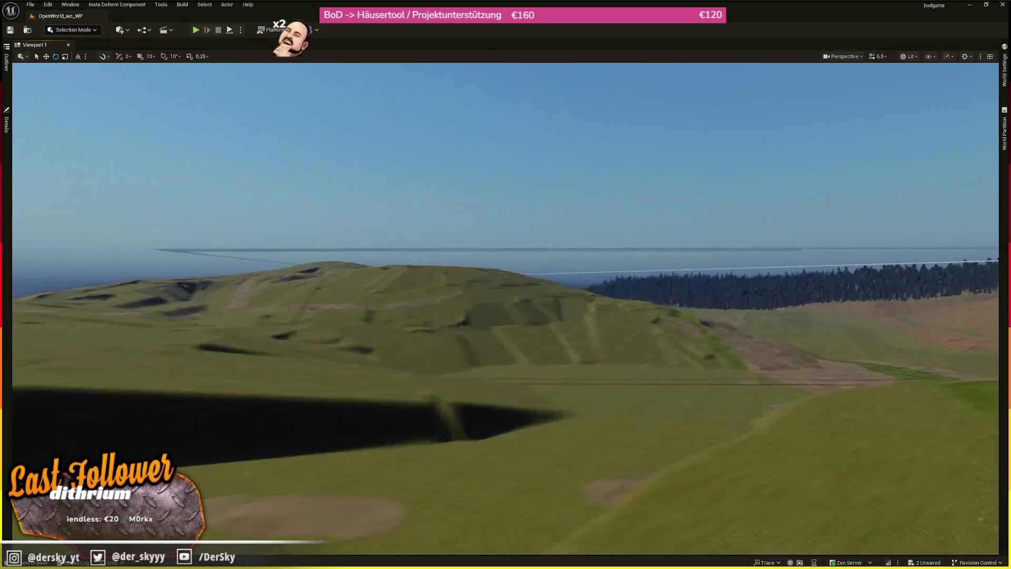
{"action": "scroll", "coordinate": [506, 308], "scroll_direction": "down", "scroll_amount": 1}
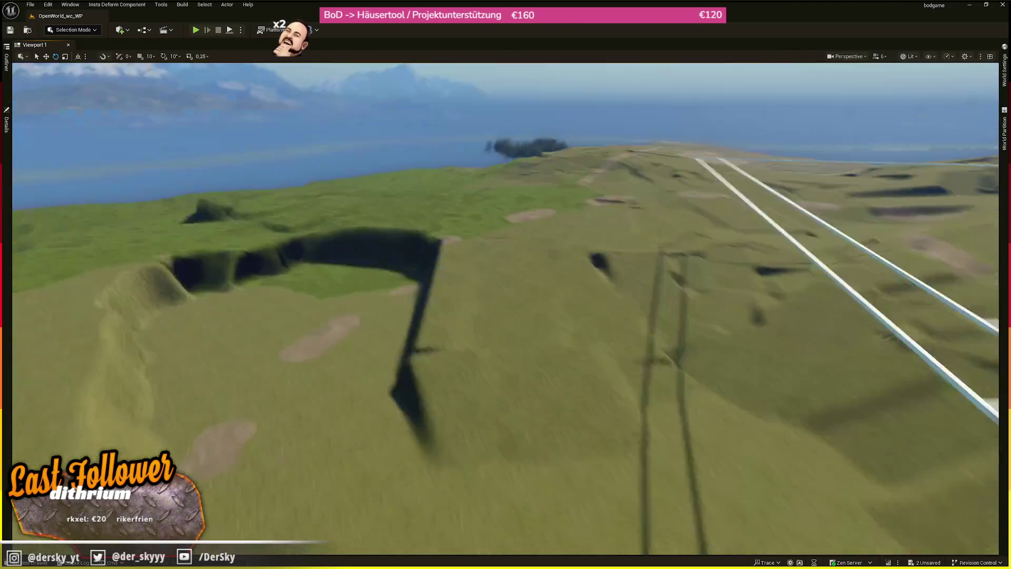
{"action": "scroll", "coordinate": [505, 308], "scroll_direction": "down", "scroll_amount": 1}
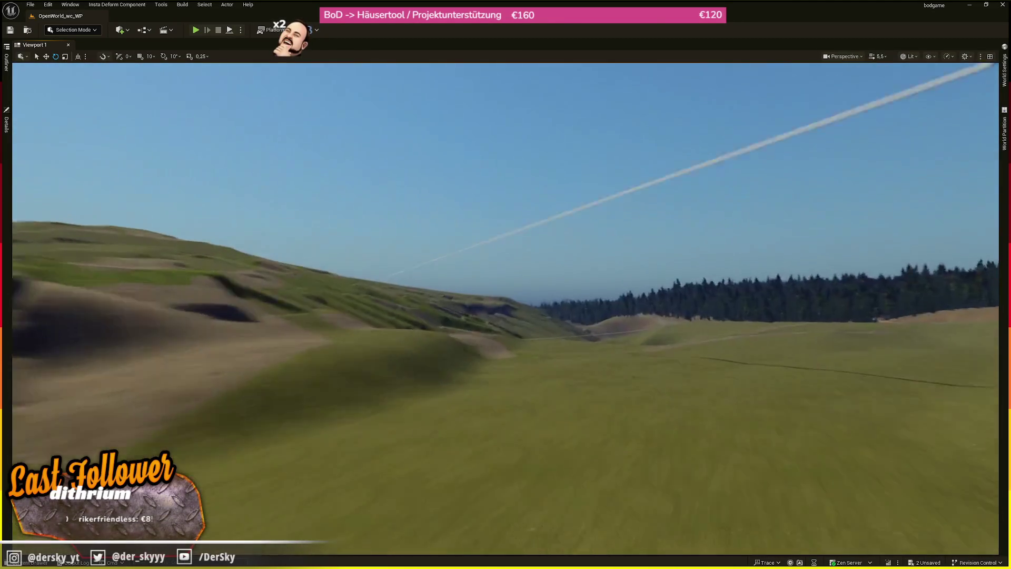
{"action": "scroll", "coordinate": [506, 308], "scroll_direction": "down", "scroll_amount": 1}
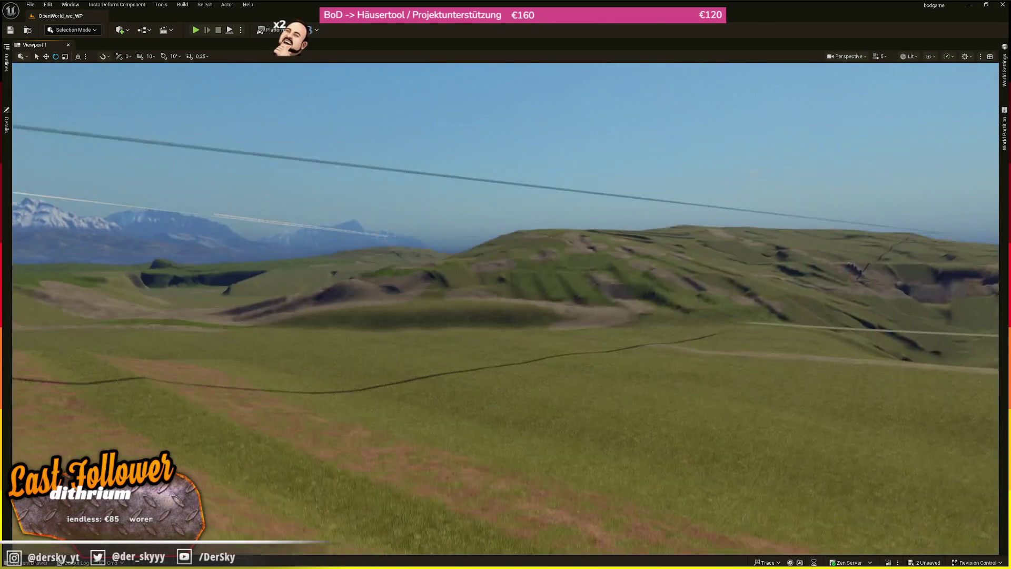
{"action": "scroll", "coordinate": [506, 308], "scroll_direction": "down", "scroll_amount": 1}
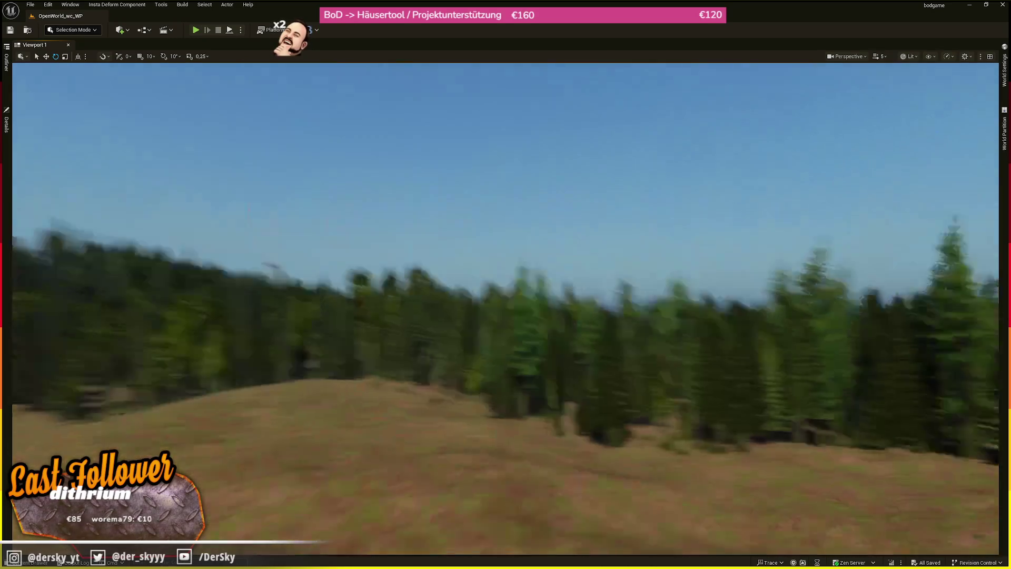
Fly over the pine forest past the rock toward the plateau, sea and mountains.
{"action": "key", "text": "w"}
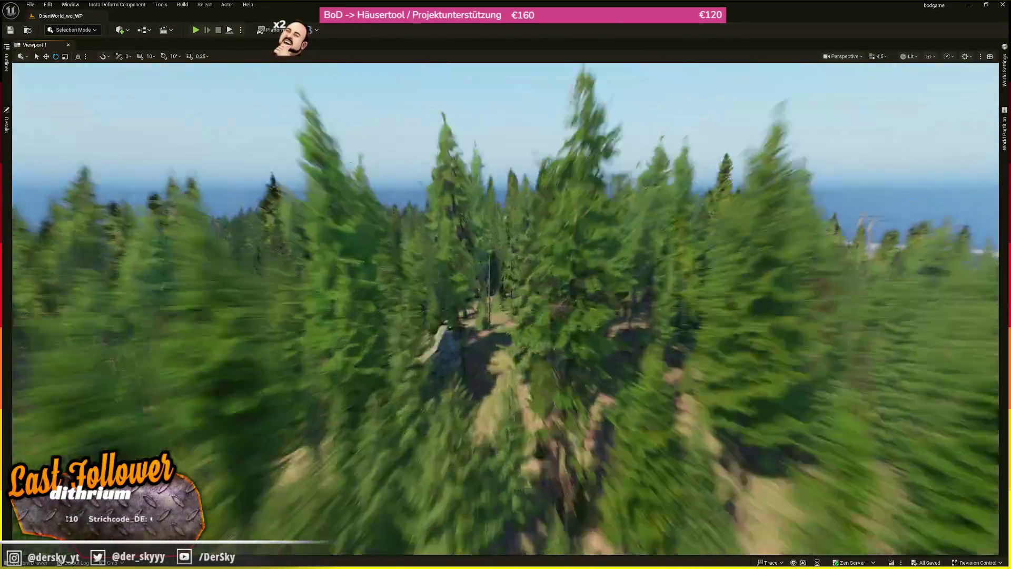
{"action": "scroll", "coordinate": [505, 308], "scroll_direction": "down", "scroll_amount": 6}
{"action": "key", "text": "w"}
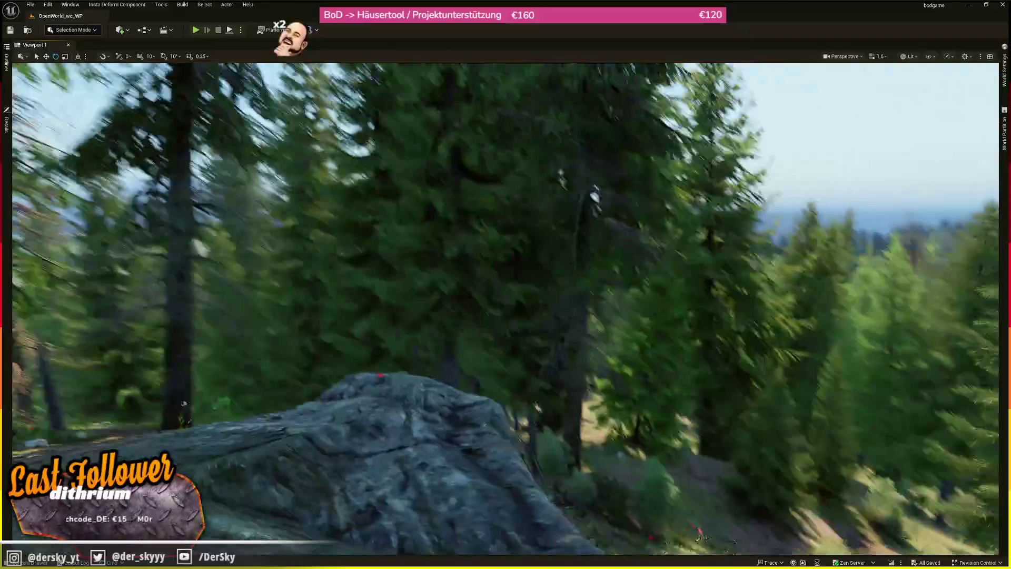
{"action": "key", "text": "w"}
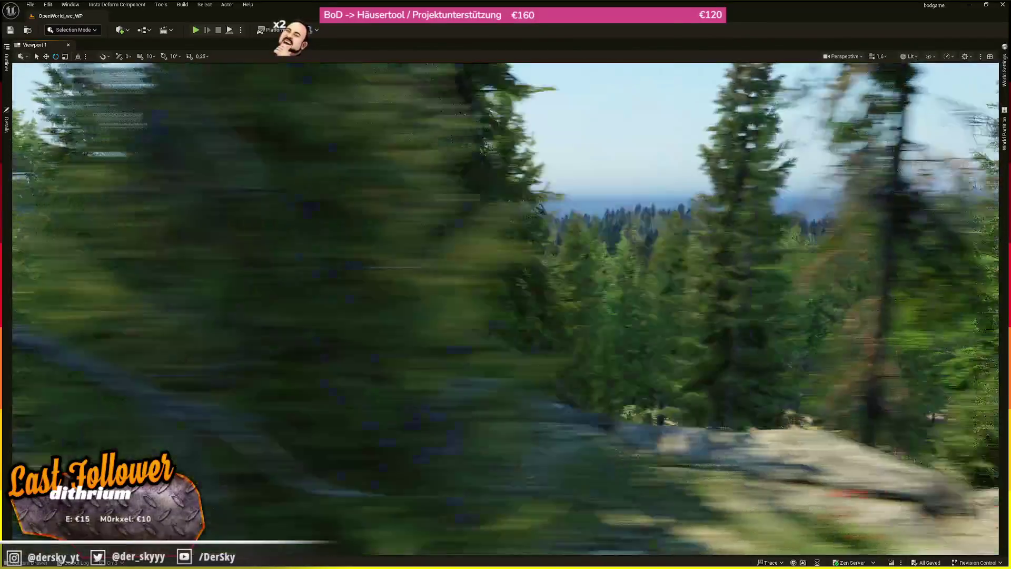
{"action": "key", "text": "w"}
{"action": "scroll", "coordinate": [506, 308], "scroll_direction": "up", "scroll_amount": 2}
{"action": "key", "text": "w"}
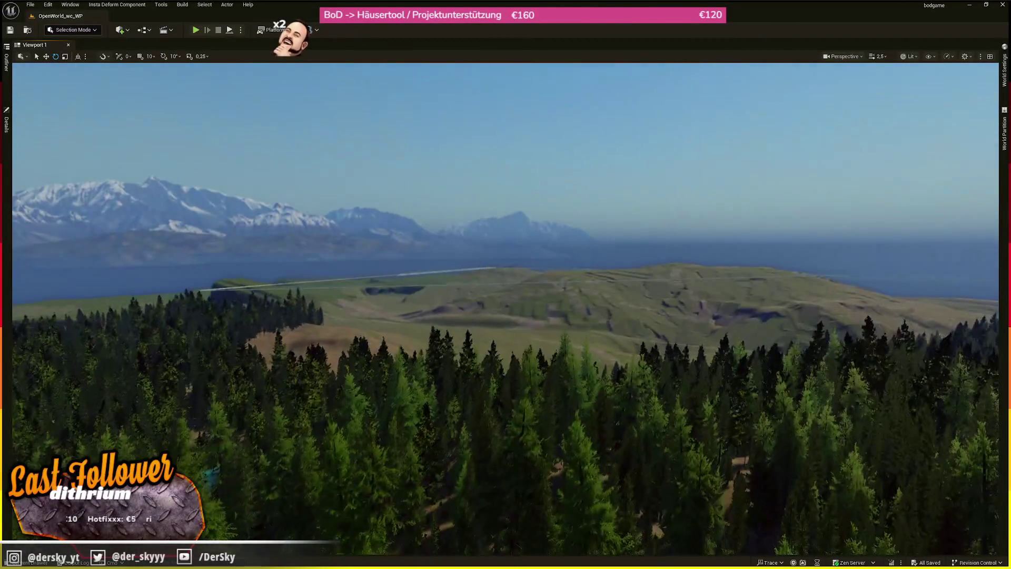
{"action": "scroll", "coordinate": [506, 308], "scroll_direction": "up", "scroll_amount": 1}
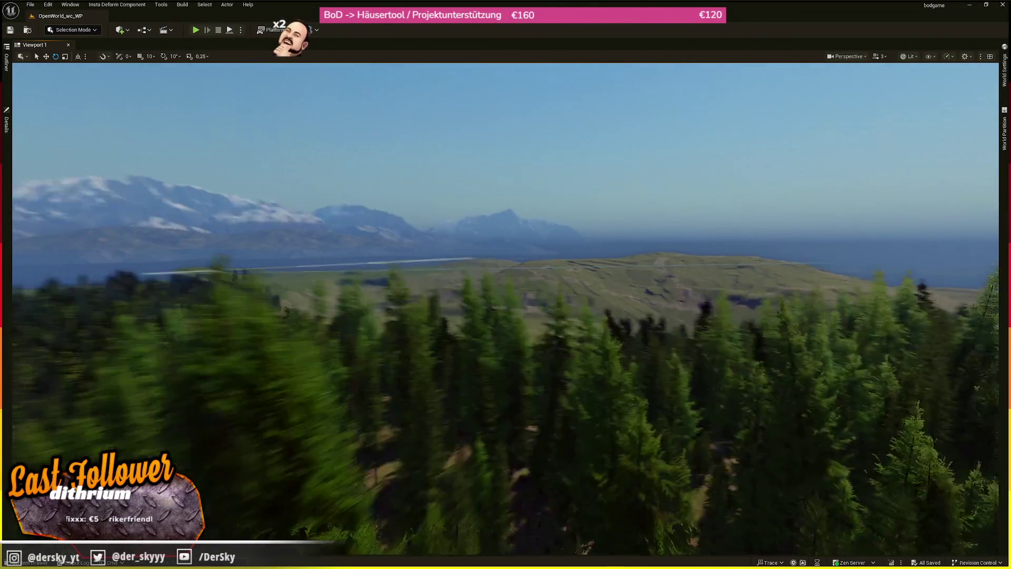
{"action": "scroll", "coordinate": [444, 219], "scroll_direction": "down", "scroll_amount": 2}
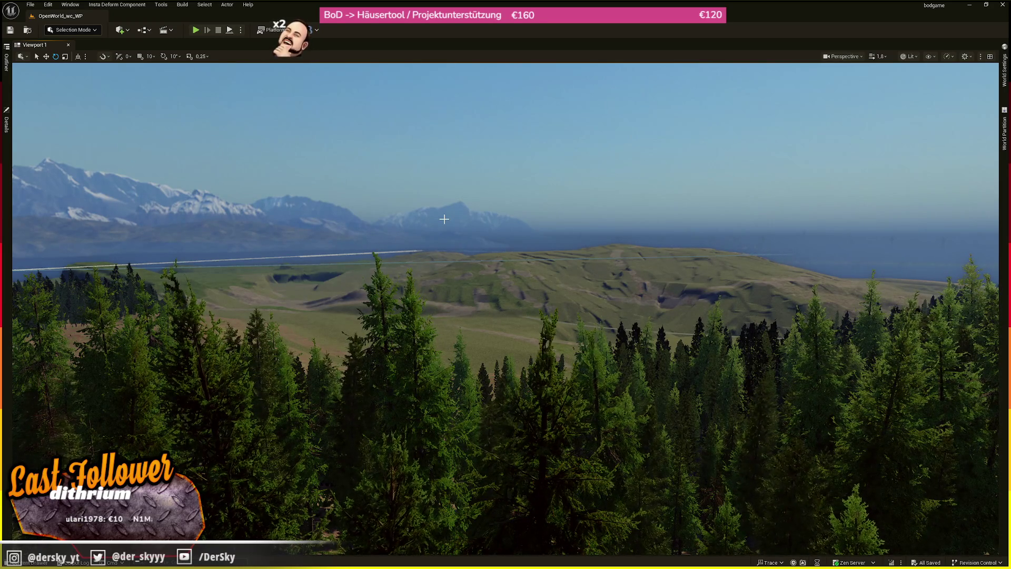
{"action": "key", "text": "XF86AudioLowerVolume"}
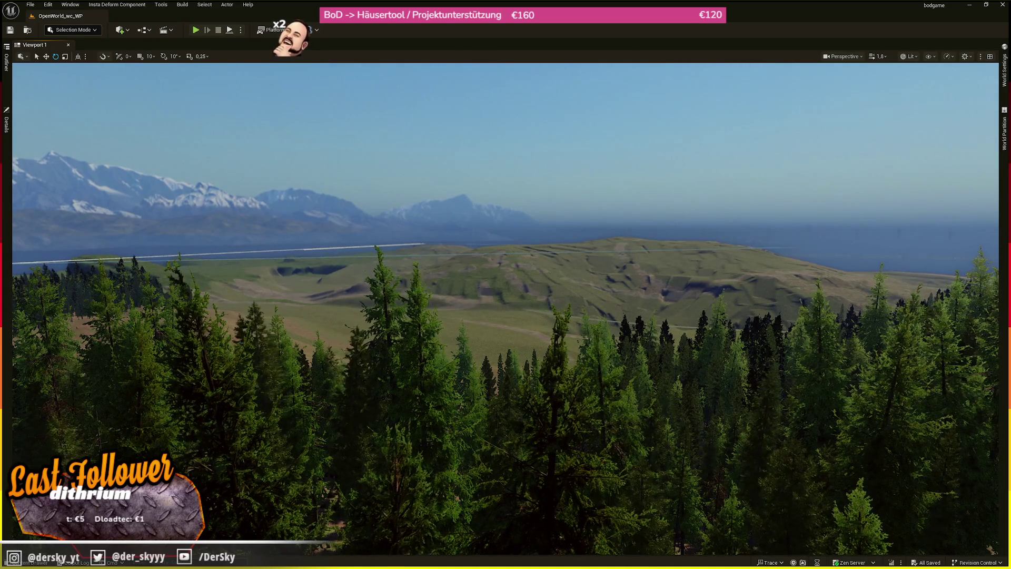
{"action": "key", "text": "w"}
Fly over the hills to the dug-out cliff by the sea and return to Landscape Mode.
{"action": "scroll", "coordinate": [505, 308], "scroll_direction": "up", "scroll_amount": 5}
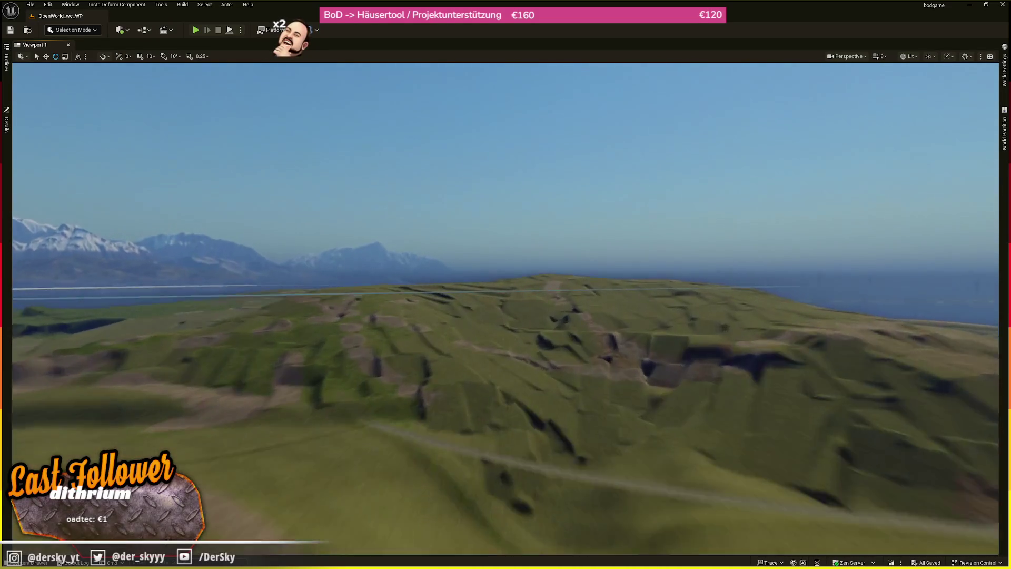
{"action": "scroll", "coordinate": [505, 308], "scroll_direction": "down", "scroll_amount": 3}
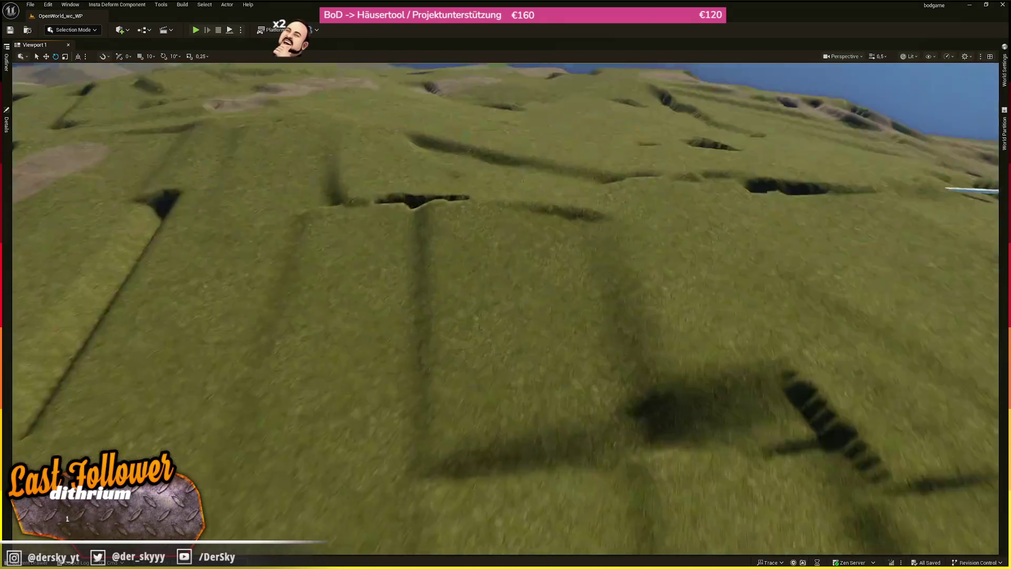
{"action": "key", "text": "w"}
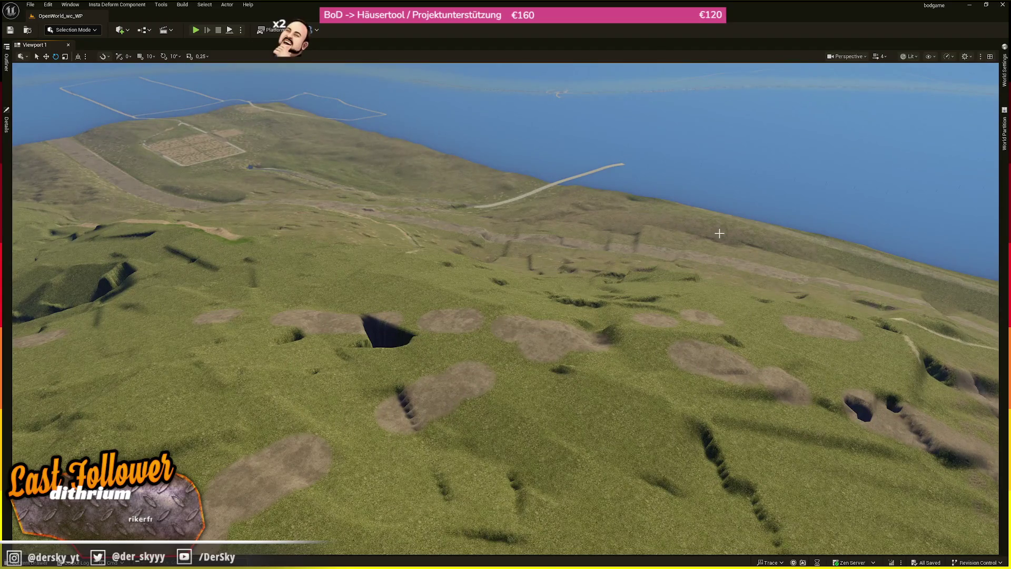
{"action": "scroll", "coordinate": [505, 308], "scroll_direction": "down", "scroll_amount": 1}
{"action": "scroll", "coordinate": [505, 308], "scroll_direction": "up", "scroll_amount": 3}
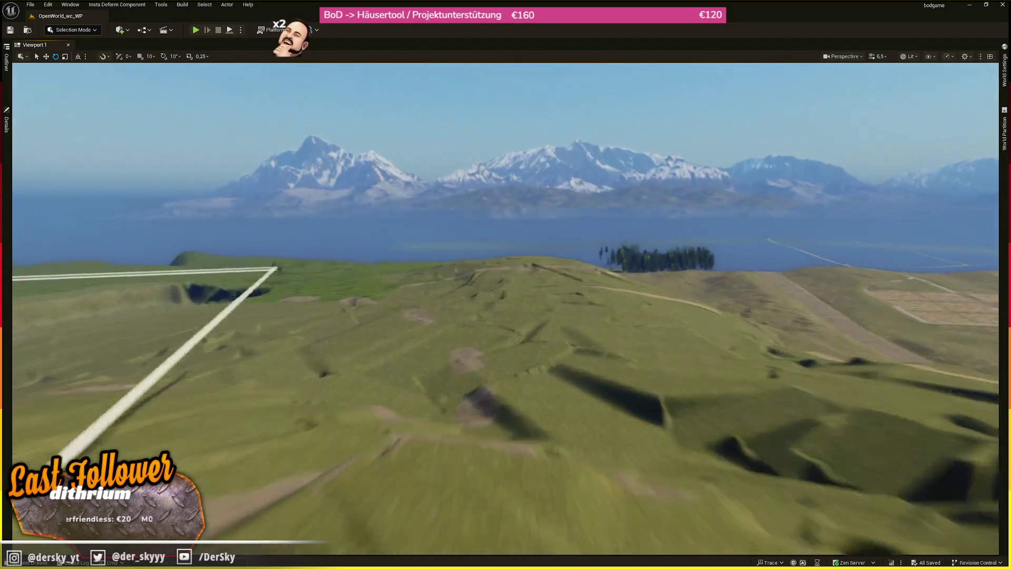
{"action": "key", "text": "w"}
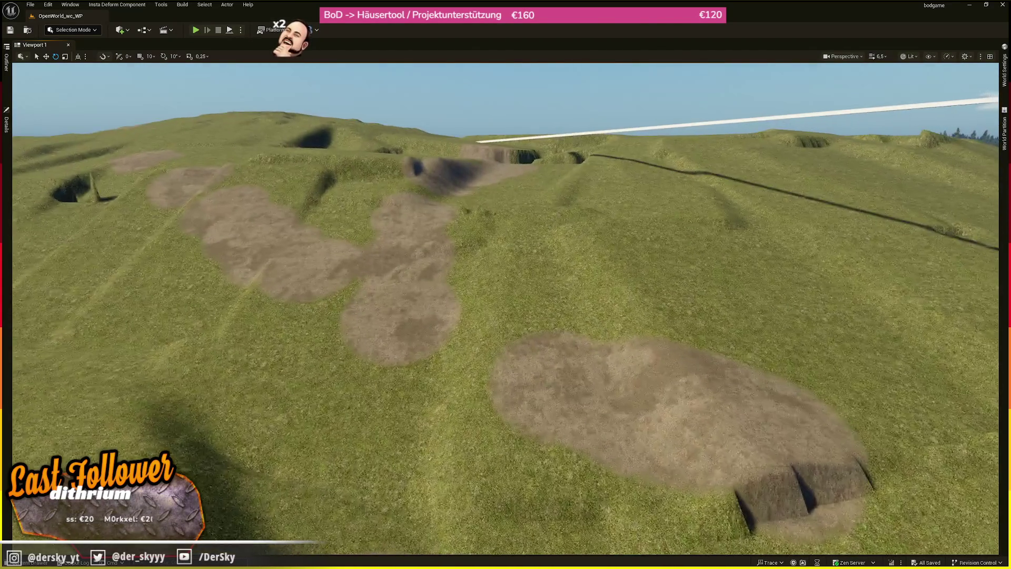
{"action": "key", "text": "e"}
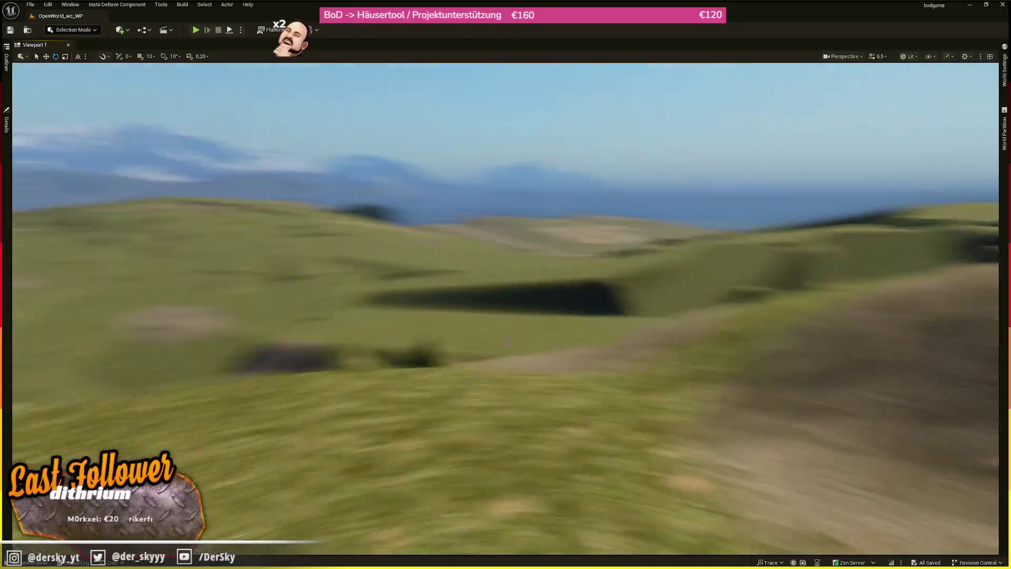
{"action": "key", "text": "w"}
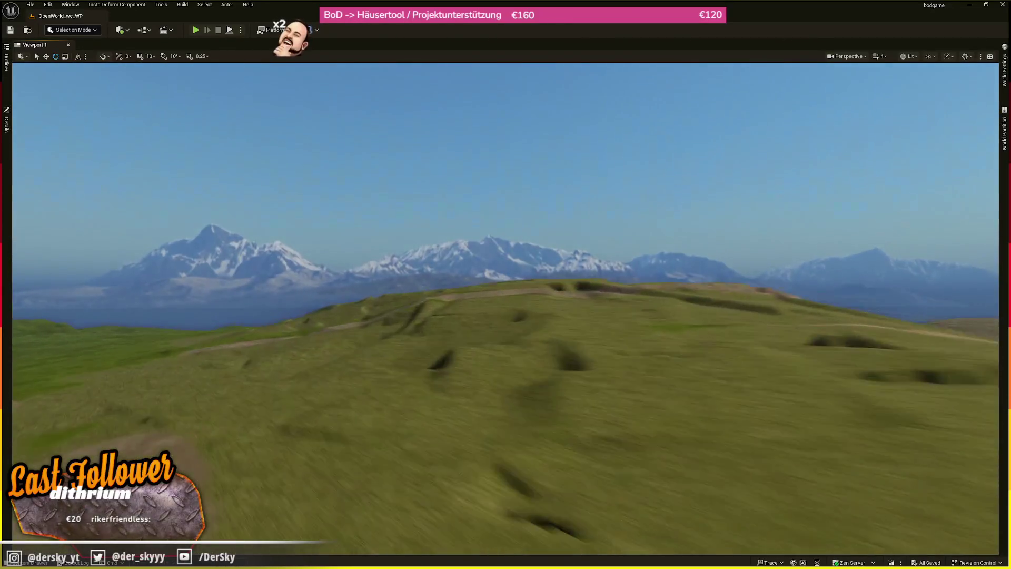
{"action": "key", "text": "shift+2"}
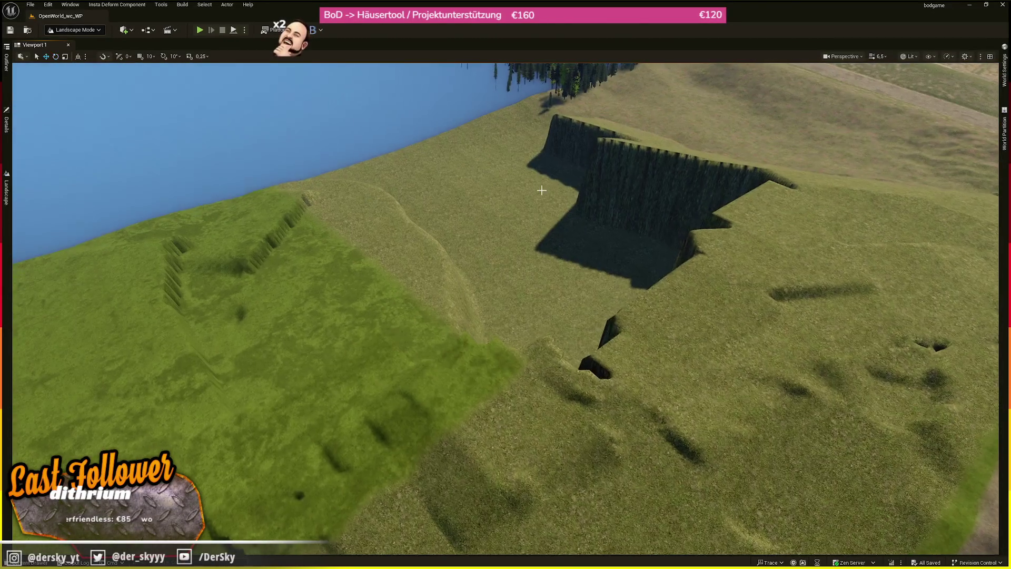
Bring back the Ramp tool and move the pending ramp's start onto the cliff edge.
{"action": "key", "text": "w"}
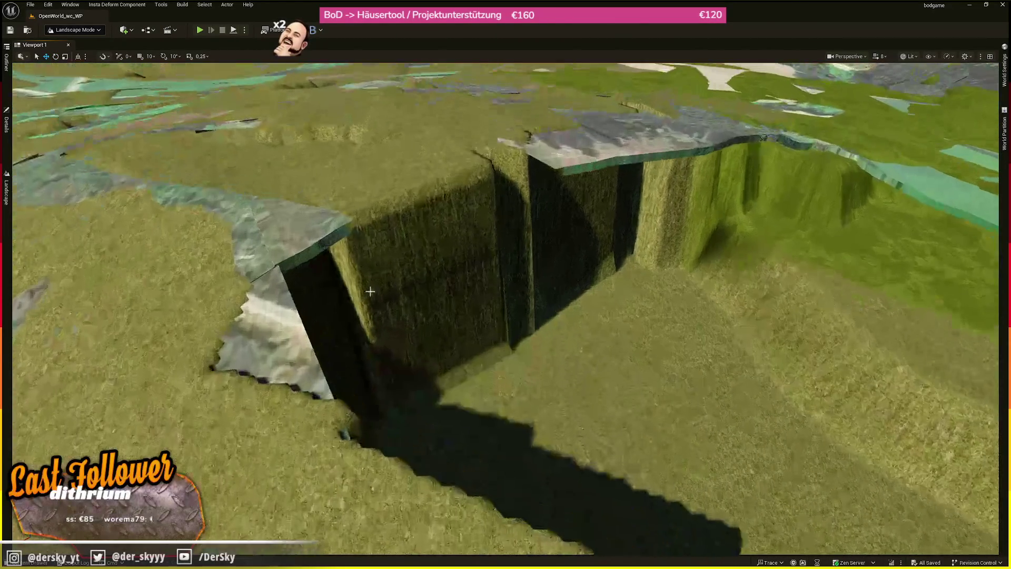
{"action": "key", "text": "e"}
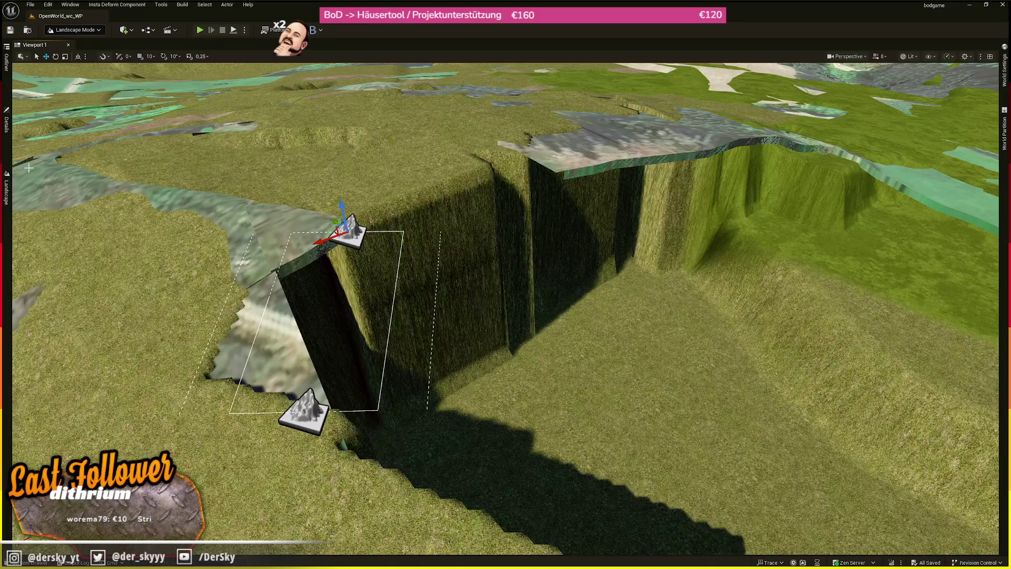
{"action": "left_click", "coordinate": [6, 177]}
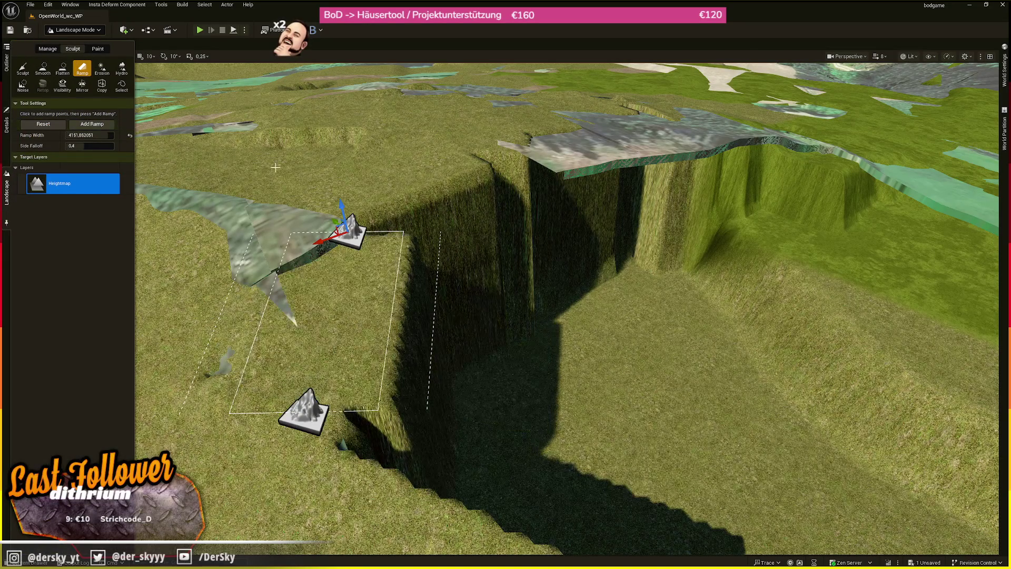
{"action": "left_click_drag", "start_coordinate": [340, 204], "coordinate": [5, 185]}
{"action": "left_click", "coordinate": [343, 235], "text": "ctrl"}
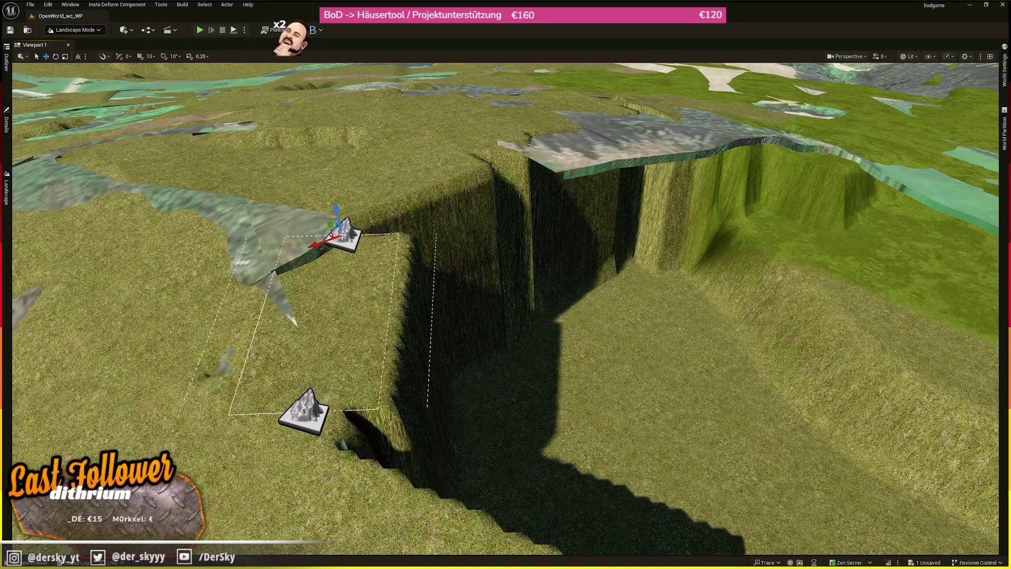
{"action": "left_click", "coordinate": [8, 178]}
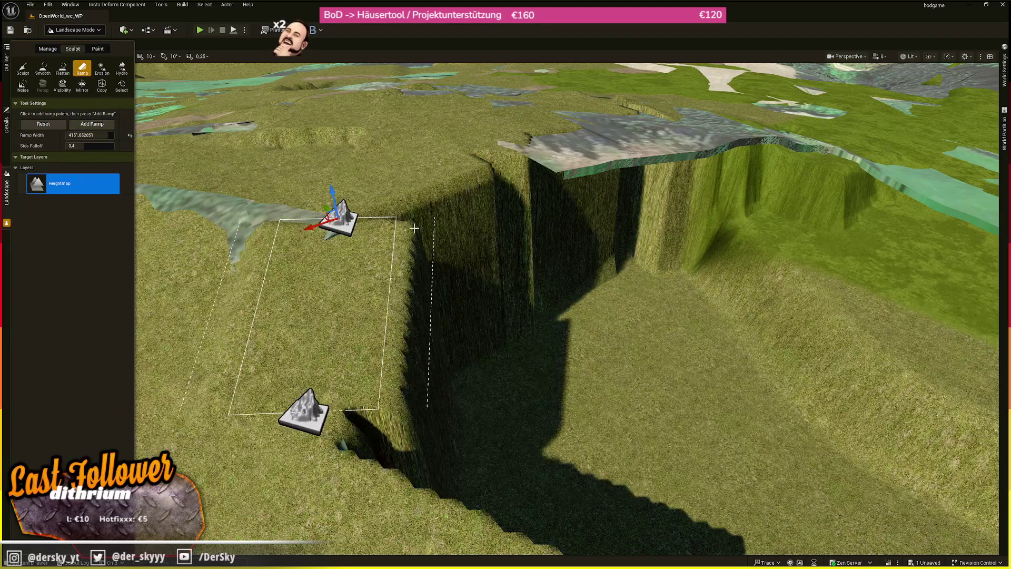
{"action": "scroll", "coordinate": [296, 193], "scroll_direction": "down", "scroll_amount": 10}
{"action": "scroll", "coordinate": [296, 193], "scroll_direction": "up", "scroll_amount": 10}
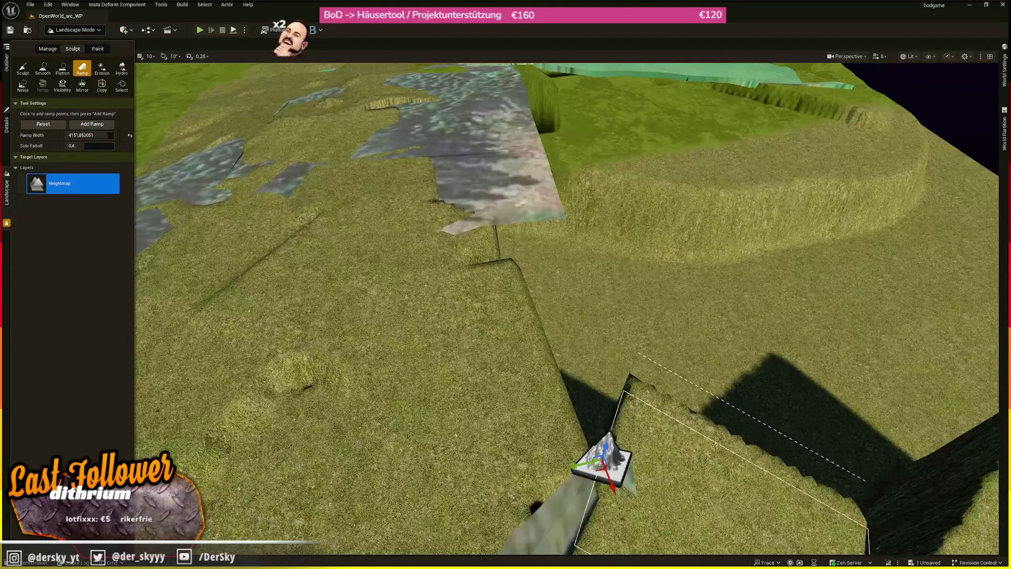
Clear the pending points and widen the Ramp Width to 8192.
{"action": "left_click", "coordinate": [76, 132]}
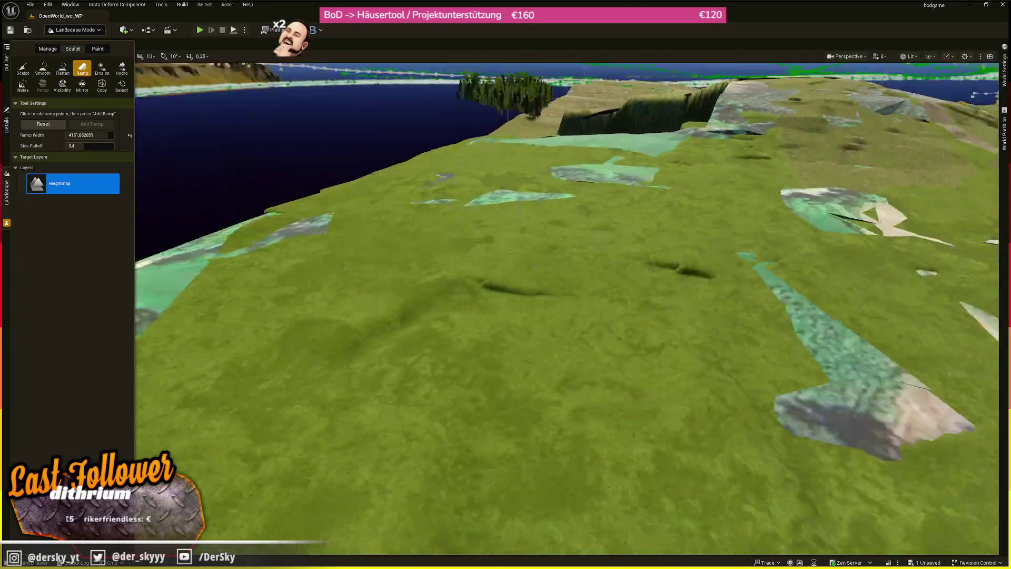
{"action": "scroll", "coordinate": [599, 257], "scroll_direction": "down", "scroll_amount": 1}
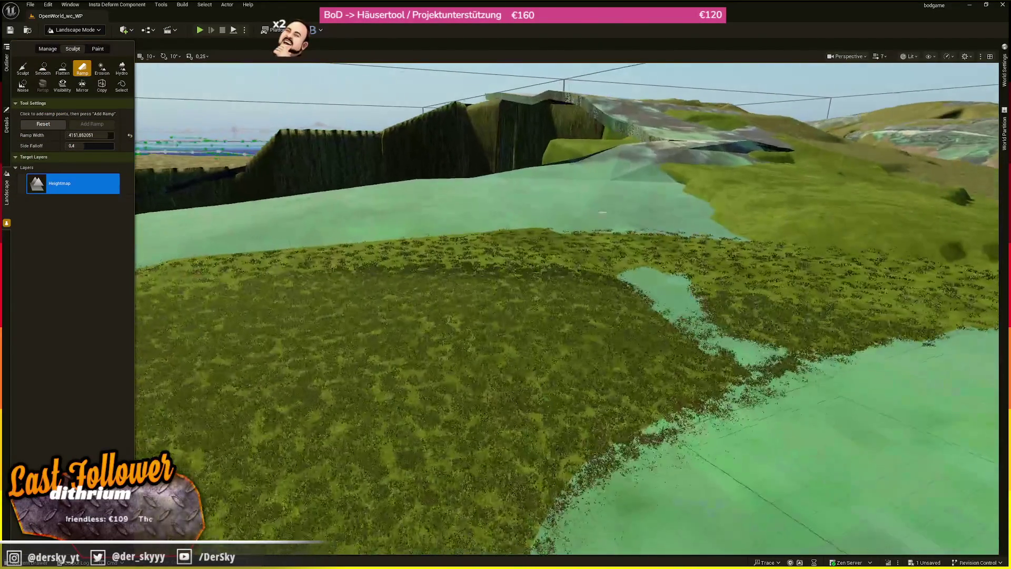
{"action": "left_click", "coordinate": [663, 404]}
{"action": "left_click", "coordinate": [542, 226]}
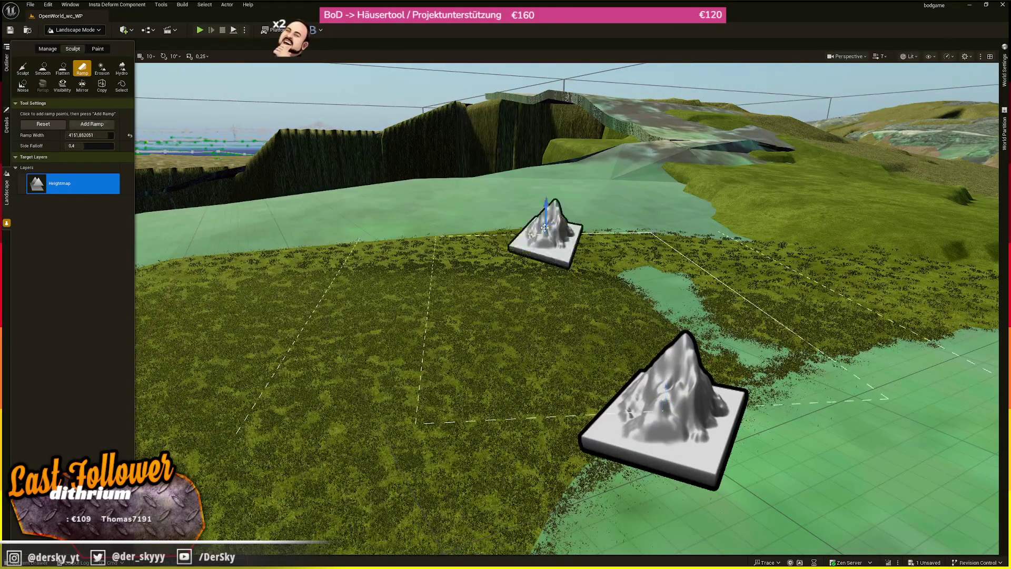
{"action": "scroll", "coordinate": [519, 219], "scroll_direction": "down", "scroll_amount": 3}
{"action": "scroll", "coordinate": [519, 219], "scroll_direction": "down", "scroll_amount": 1}
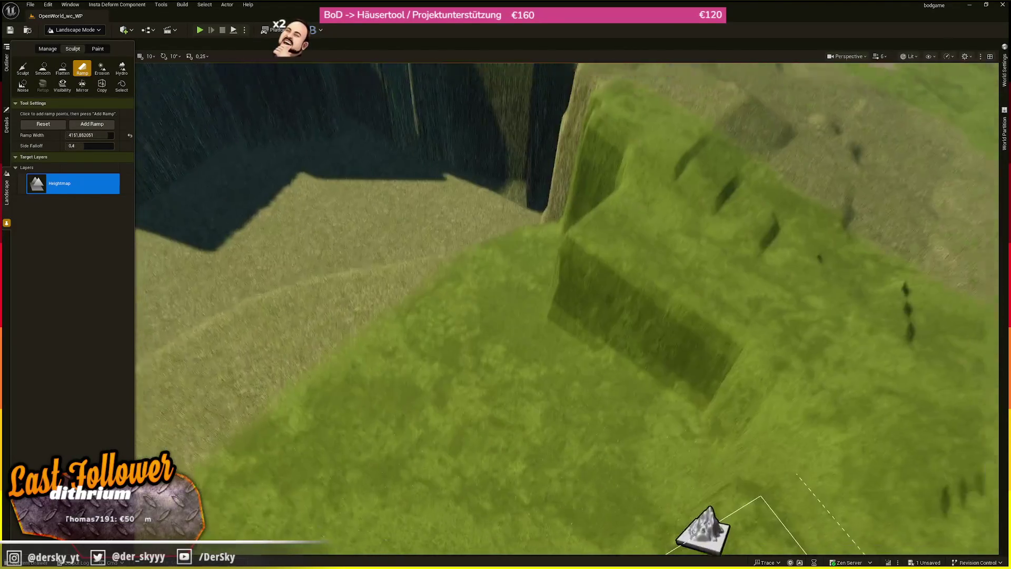
{"action": "scroll", "coordinate": [605, 228], "scroll_direction": "down", "scroll_amount": 3}
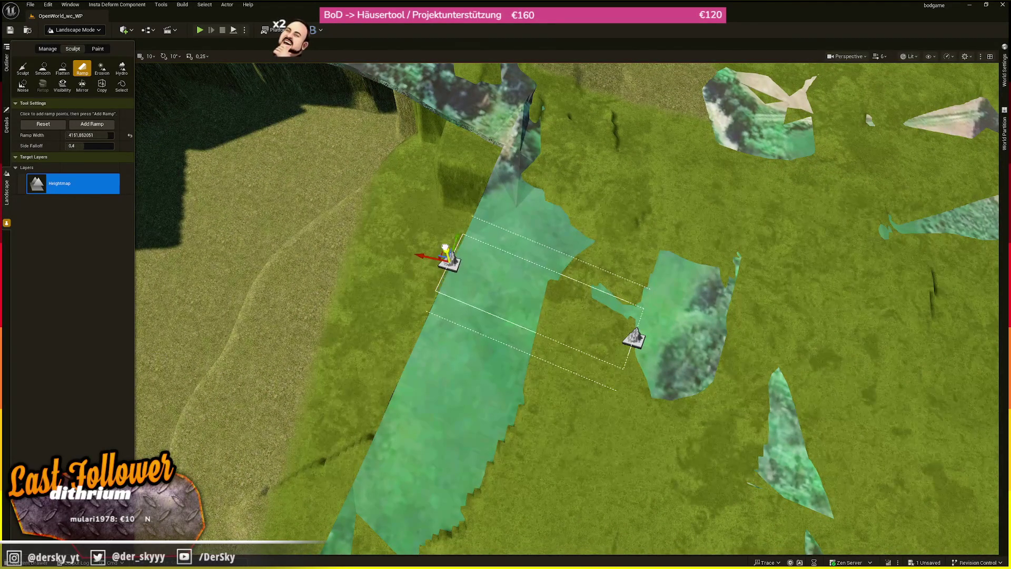
{"action": "key", "text": "bracketright"}
{"action": "left_click", "coordinate": [58, 126]}
Place and adjust two points, carve the wide ramp to the cliff top, and outline the next one.
{"action": "left_click", "coordinate": [479, 266]}
{"action": "left_click", "coordinate": [442, 218]}
{"action": "mouse_move", "coordinate": [438, 205]}
{"action": "left_mouse_down"}
{"action": "mouse_move", "coordinate": [388, 83]}
{"action": "mouse_move", "coordinate": [459, 229]}
{"action": "mouse_move", "coordinate": [459, 158]}
{"action": "mouse_move", "coordinate": [421, 174]}
{"action": "left_mouse_up"}
{"action": "scroll", "coordinate": [459, 229], "scroll_direction": "down", "scroll_amount": 3}
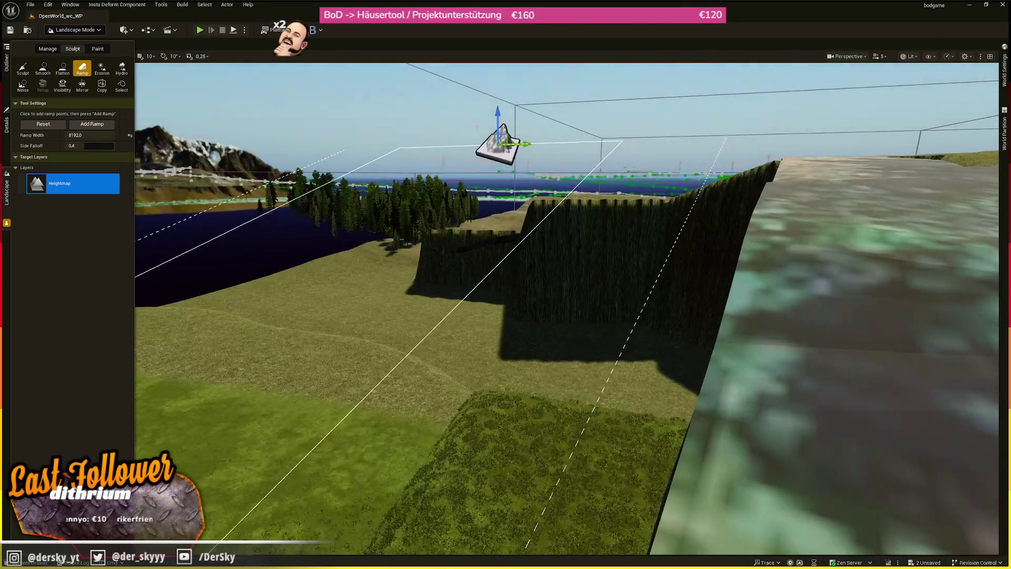
{"action": "left_click_drag", "start_coordinate": [498, 111], "coordinate": [498, 125]}
{"action": "left_click", "coordinate": [105, 125]}
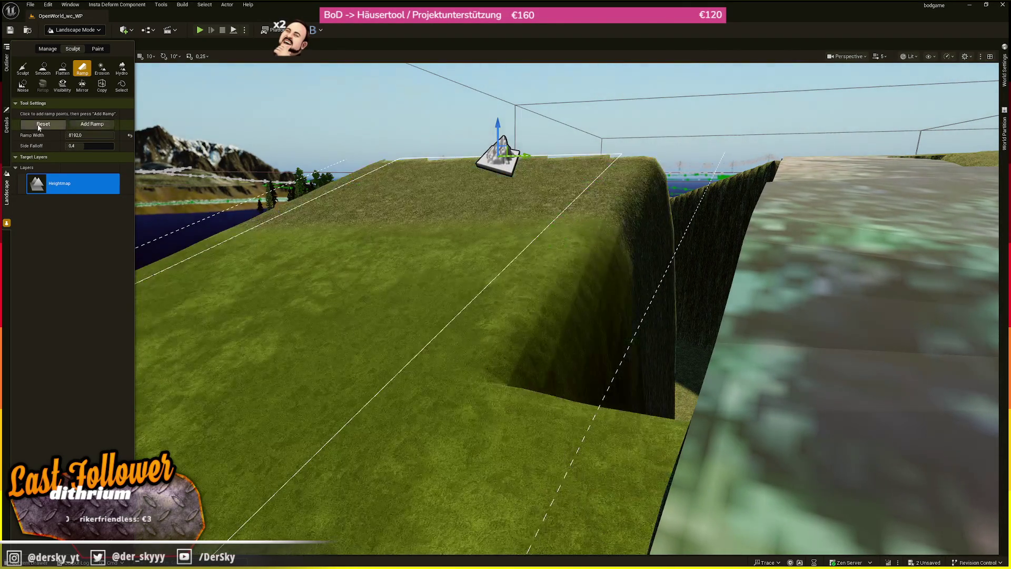
{"action": "mouse_move", "coordinate": [478, 226]}
{"action": "left_mouse_down"}
{"action": "mouse_move", "coordinate": [478, 248]}
{"action": "mouse_move", "coordinate": [454, 180]}
{"action": "left_mouse_up"}
{"action": "left_click", "coordinate": [448, 194]}
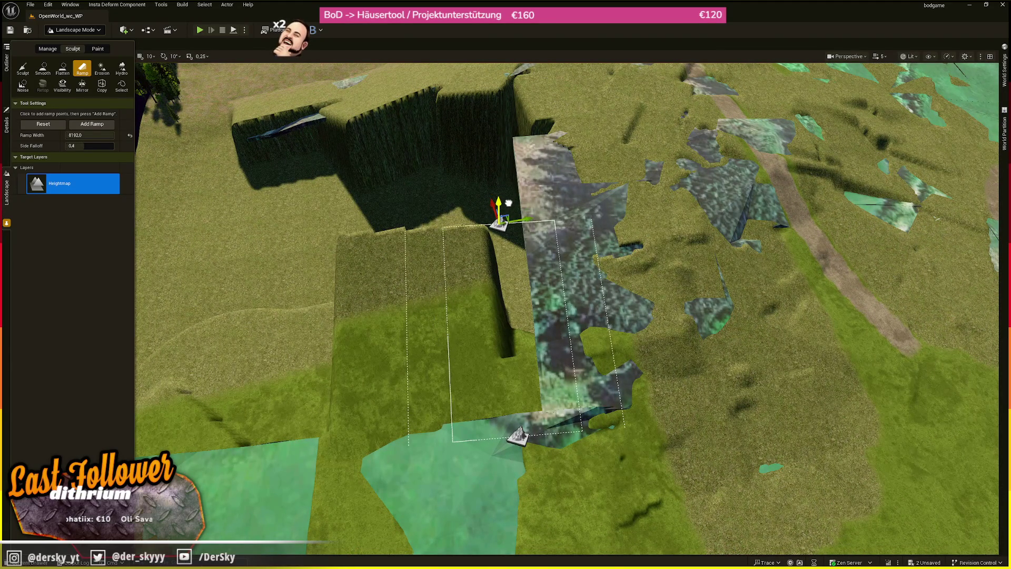
Apply the outlined wide ramp, then carve another ramp beside it.
{"action": "left_click", "coordinate": [103, 124]}
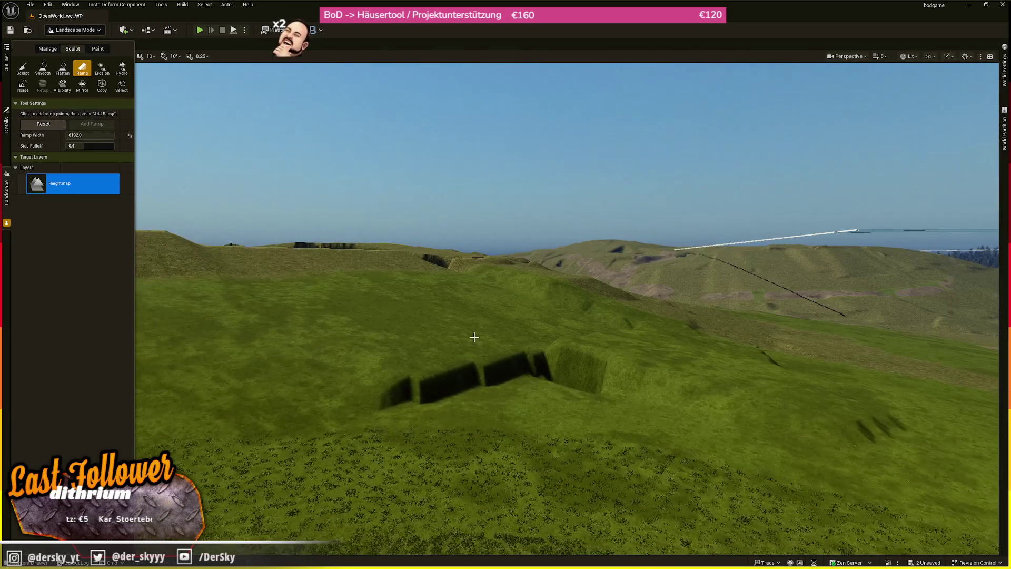
{"action": "left_click", "coordinate": [474, 334]}
{"action": "left_click", "coordinate": [716, 433]}
{"action": "left_click", "coordinate": [96, 128]}
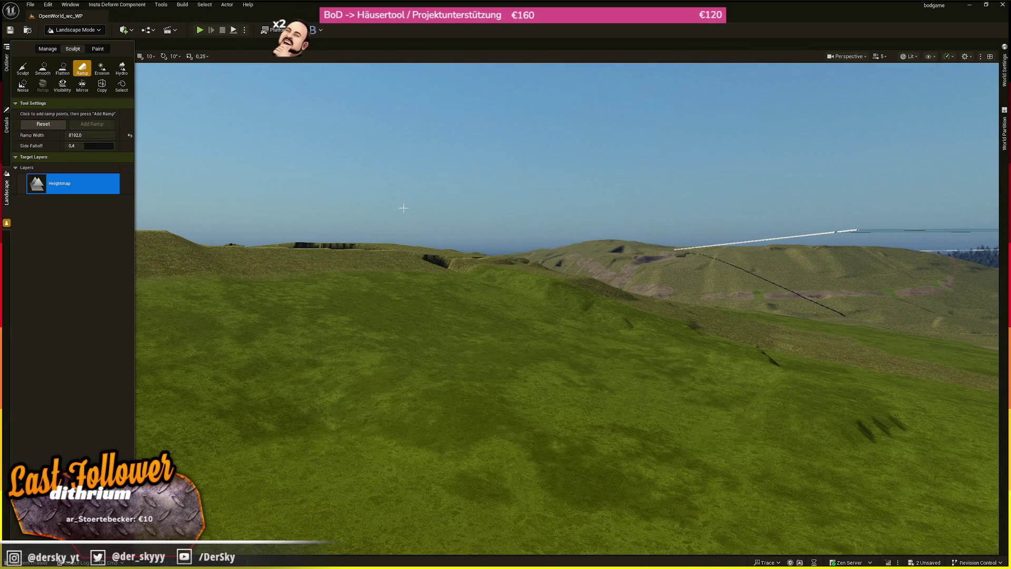
Sculpt a further ramp with its upper point raised up the terrain.
{"action": "scroll", "coordinate": [692, 342], "scroll_direction": "down", "scroll_amount": 1}
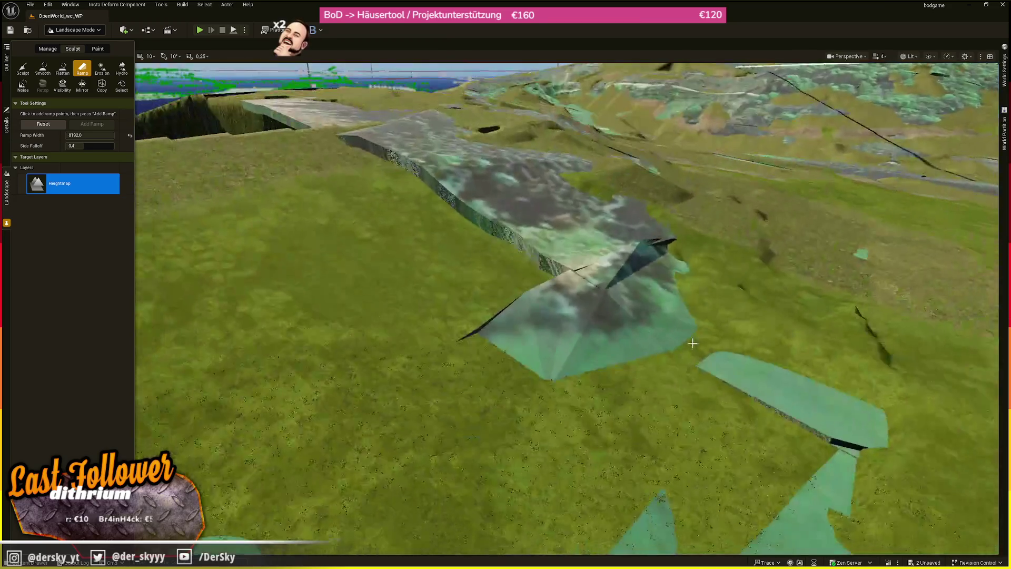
{"action": "left_click", "coordinate": [692, 343]}
{"action": "left_click", "coordinate": [454, 213]}
{"action": "left_click_drag", "start_coordinate": [452, 191], "coordinate": [449, 159]}
{"action": "left_click", "coordinate": [109, 124]}
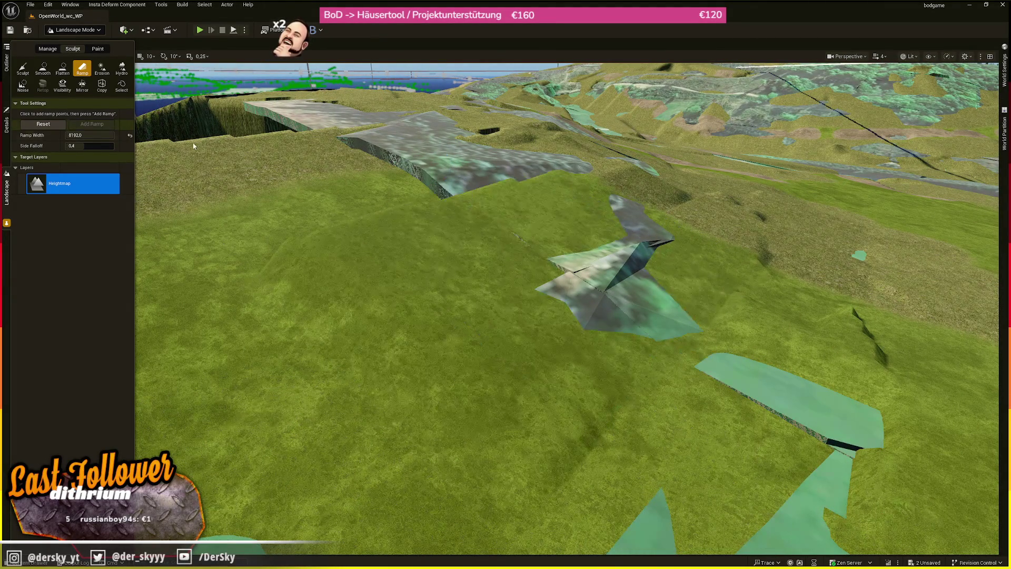
Add another ramp with its upper point shifted slightly left.
{"action": "scroll", "coordinate": [439, 259], "scroll_direction": "down", "scroll_amount": 2}
{"action": "left_click", "coordinate": [527, 268]}
{"action": "scroll", "coordinate": [526, 269], "scroll_direction": "up", "scroll_amount": 4}
{"action": "left_click", "coordinate": [549, 175]}
{"action": "left_click_drag", "start_coordinate": [549, 176], "coordinate": [539, 173]}
{"action": "left_click", "coordinate": [100, 129]}
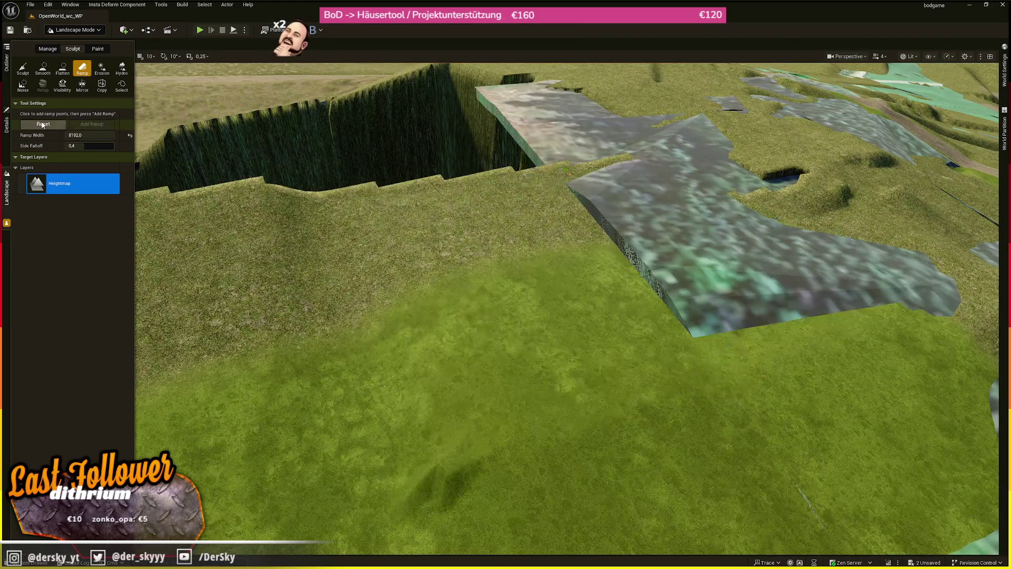
Turn a cliff section by the water into a grass slope, extend it, and clear the points.
{"action": "key", "text": "w"}
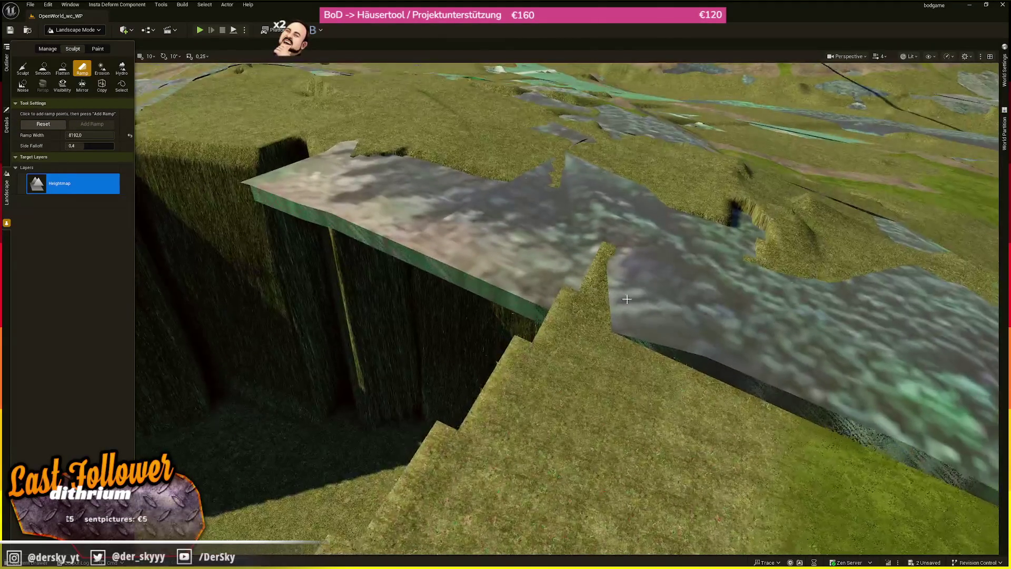
{"action": "left_click", "coordinate": [627, 294]}
{"action": "left_click", "coordinate": [266, 158]}
{"action": "left_click", "coordinate": [92, 124]}
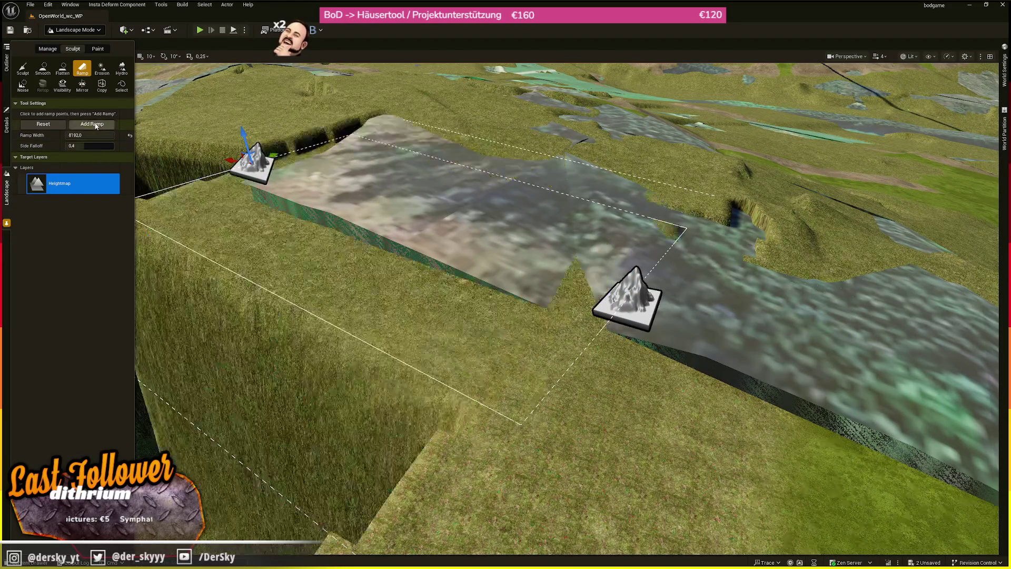
{"action": "left_click_drag", "start_coordinate": [252, 146], "coordinate": [247, 134]}
{"action": "left_click", "coordinate": [92, 124]}
{"action": "left_click", "coordinate": [47, 124]}
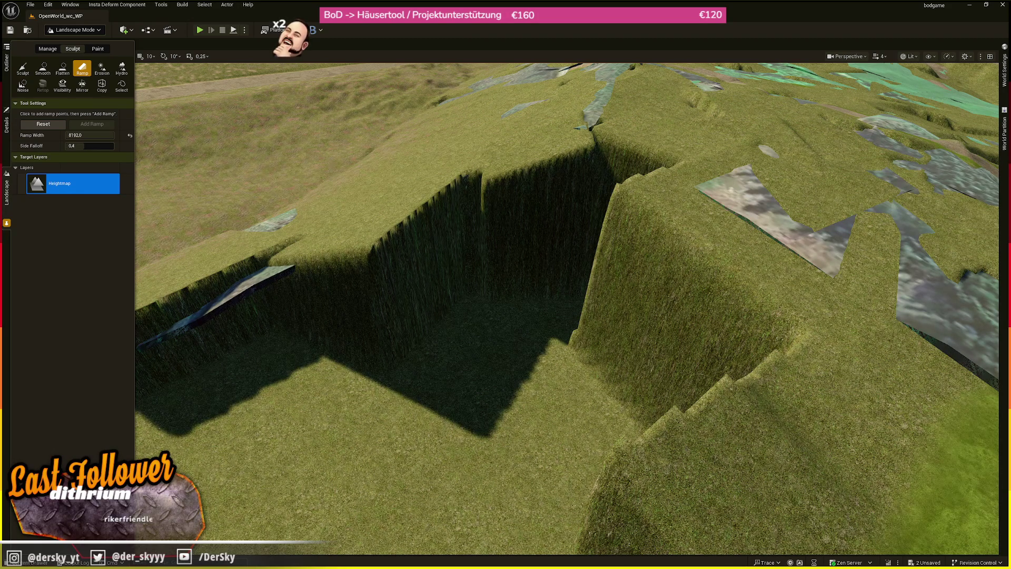
Build a ramp from beside the deep trench down into it, checking the outline from above.
{"action": "scroll", "coordinate": [695, 98], "scroll_direction": "up", "scroll_amount": 2}
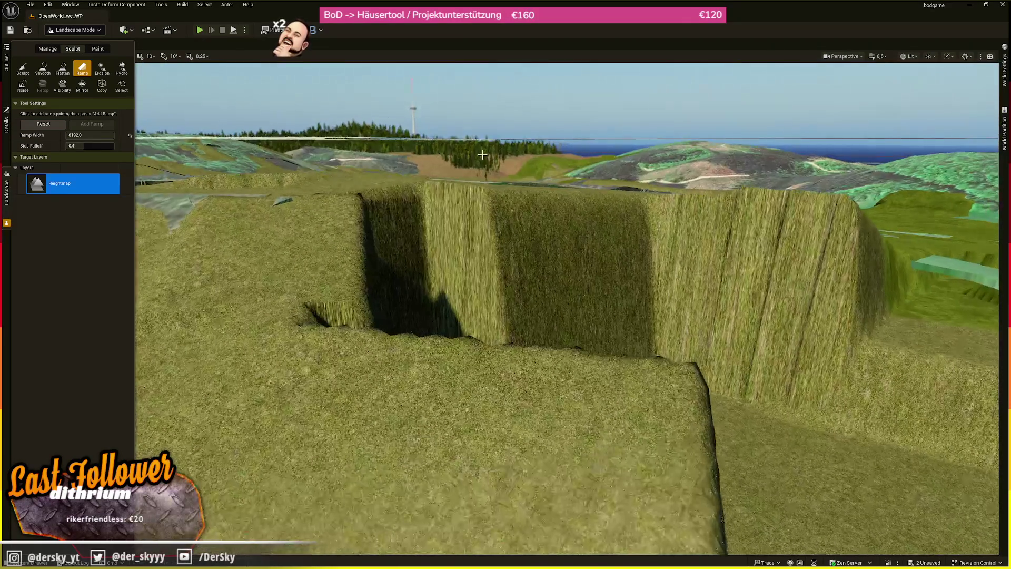
{"action": "left_click", "coordinate": [461, 337]}
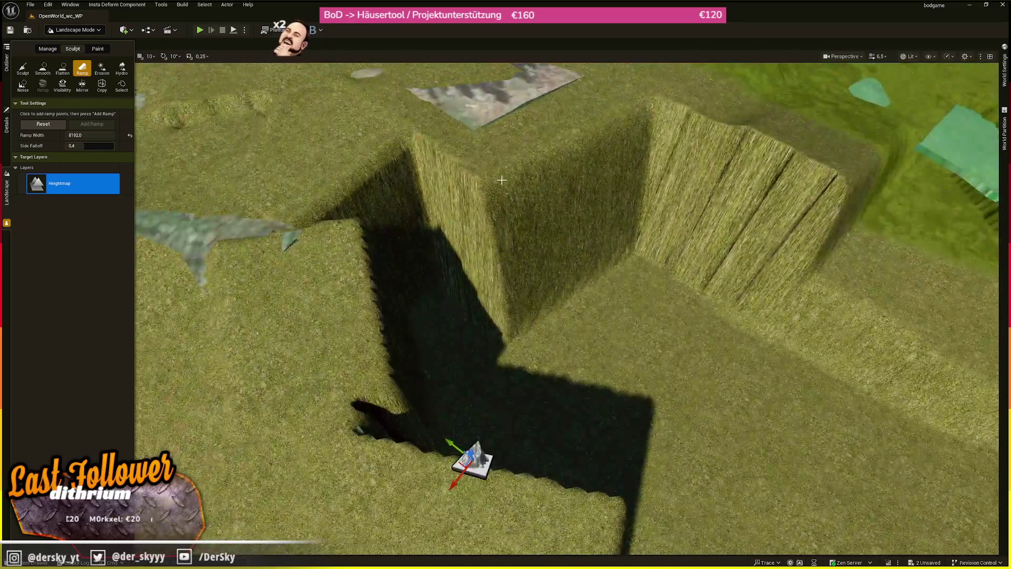
{"action": "left_click", "coordinate": [487, 182]}
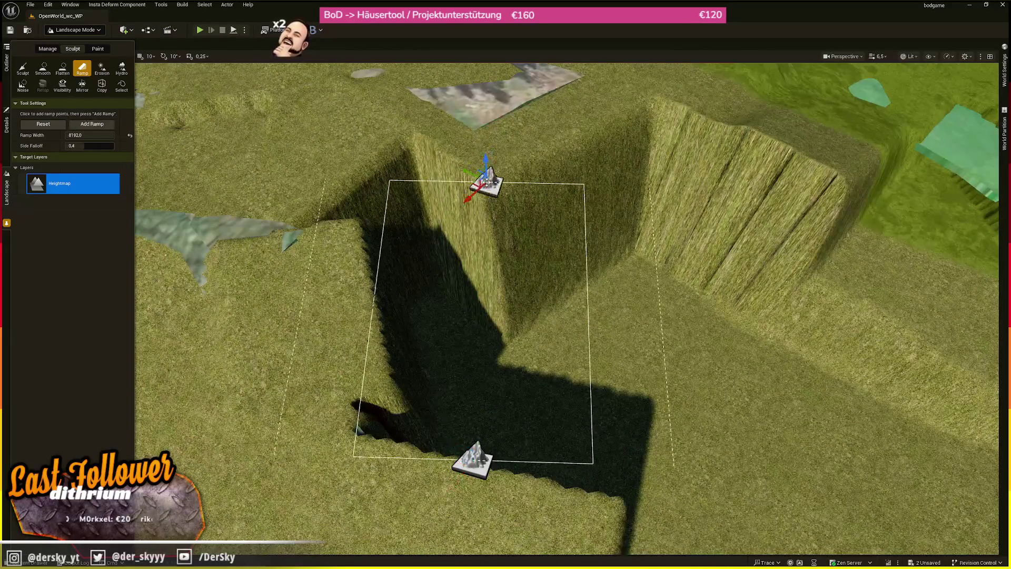
{"action": "scroll", "coordinate": [487, 182], "scroll_direction": "down", "scroll_amount": 1}
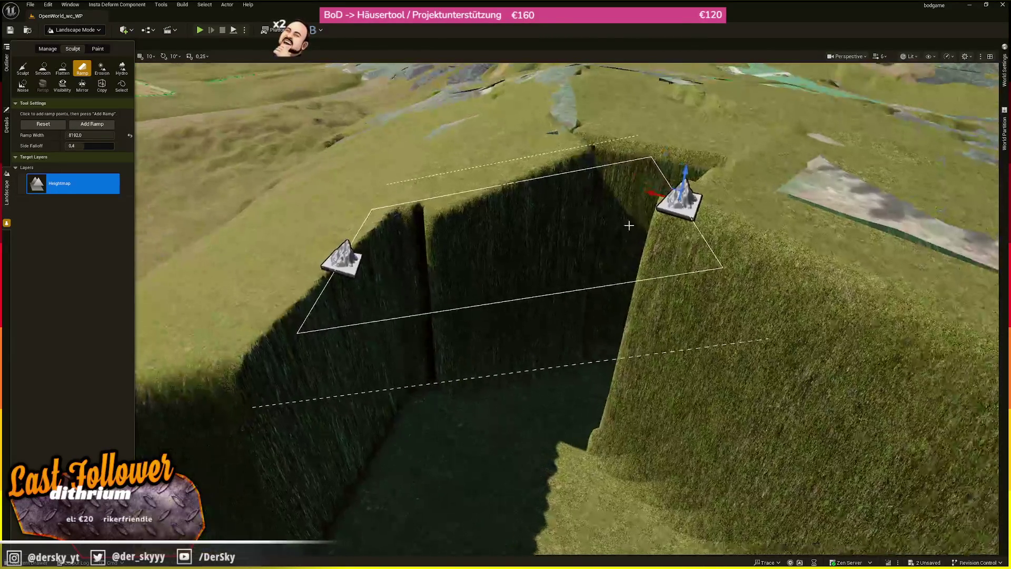
{"action": "mouse_move", "coordinate": [610, 224]}
{"action": "left_mouse_down"}
{"action": "mouse_move", "coordinate": [595, 195]}
{"action": "mouse_move", "coordinate": [561, 218]}
{"action": "mouse_move", "coordinate": [553, 192]}
{"action": "left_mouse_up"}
{"action": "left_click_drag", "start_coordinate": [310, 176], "coordinate": [311, 210]}
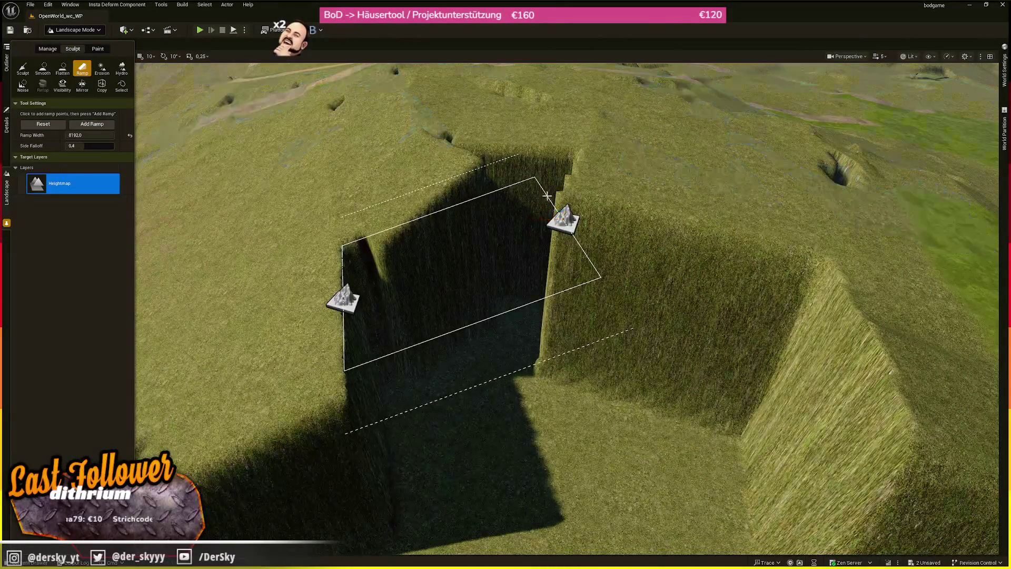
{"action": "left_click", "coordinate": [79, 124]}
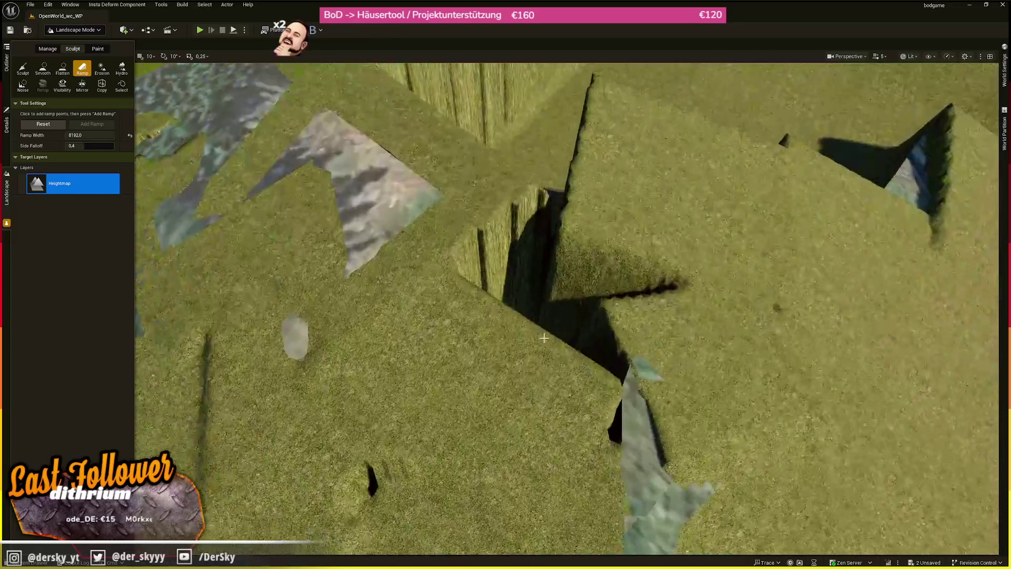
Place the two points of a new ramp and narrow its width to about 2157.
{"action": "left_click", "coordinate": [482, 311]}
{"action": "left_click", "coordinate": [584, 211]}
{"action": "left_click_drag", "start_coordinate": [95, 138], "coordinate": [74, 138]}
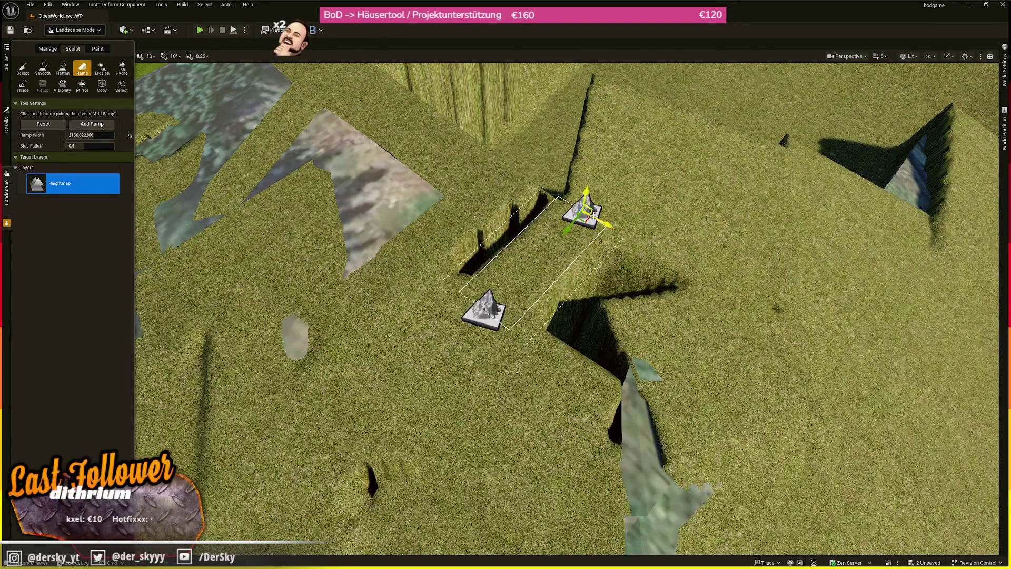
Apply the narrow ramp in the gap, then add a ramp that fills the trench flat.
{"action": "left_click_drag", "start_coordinate": [585, 213], "coordinate": [588, 222]}
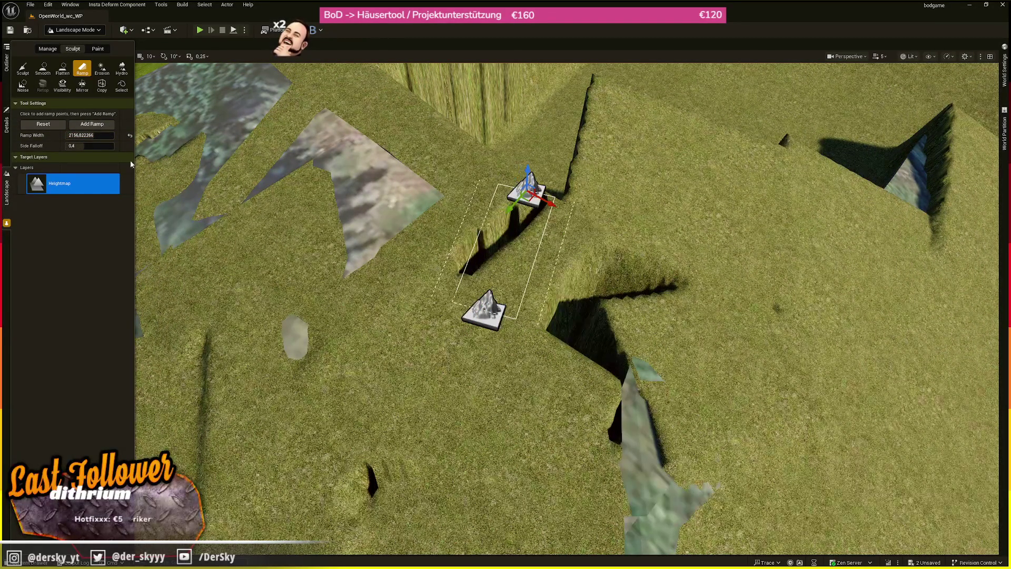
{"action": "left_click", "coordinate": [91, 124]}
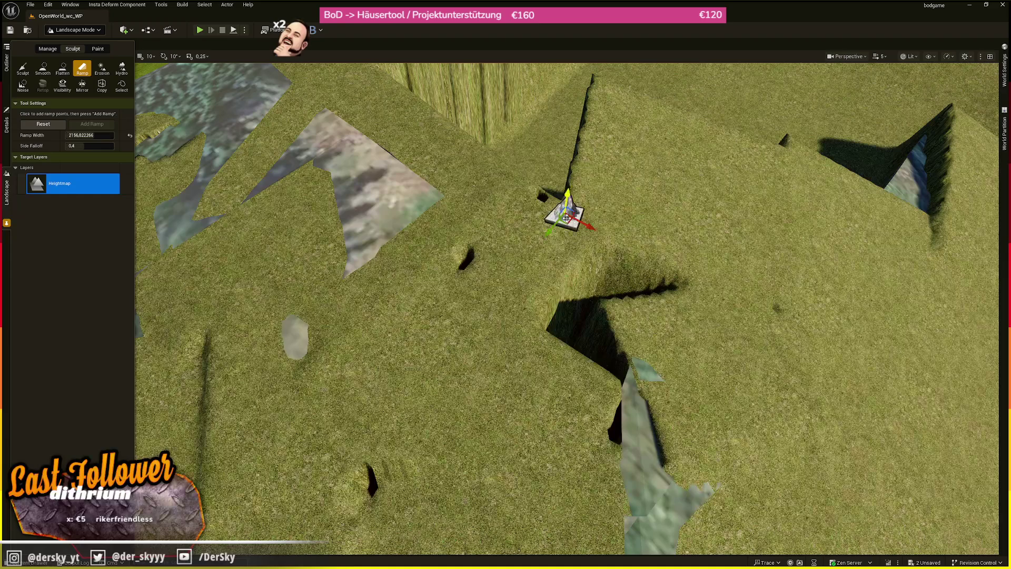
{"action": "left_click", "coordinate": [92, 124]}
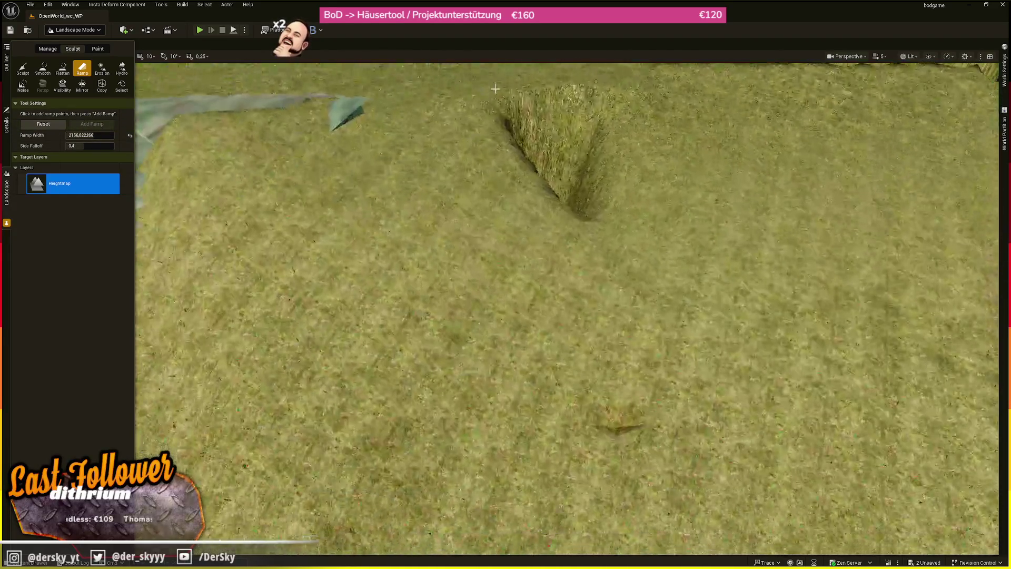
{"action": "left_click", "coordinate": [542, 95]}
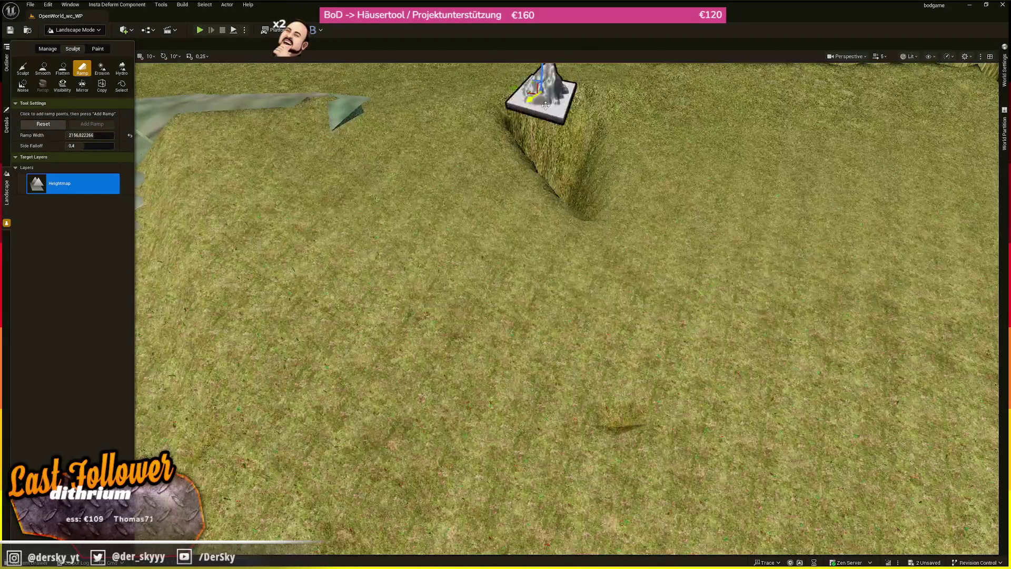
{"action": "left_click", "coordinate": [601, 253]}
{"action": "left_click", "coordinate": [92, 124]}
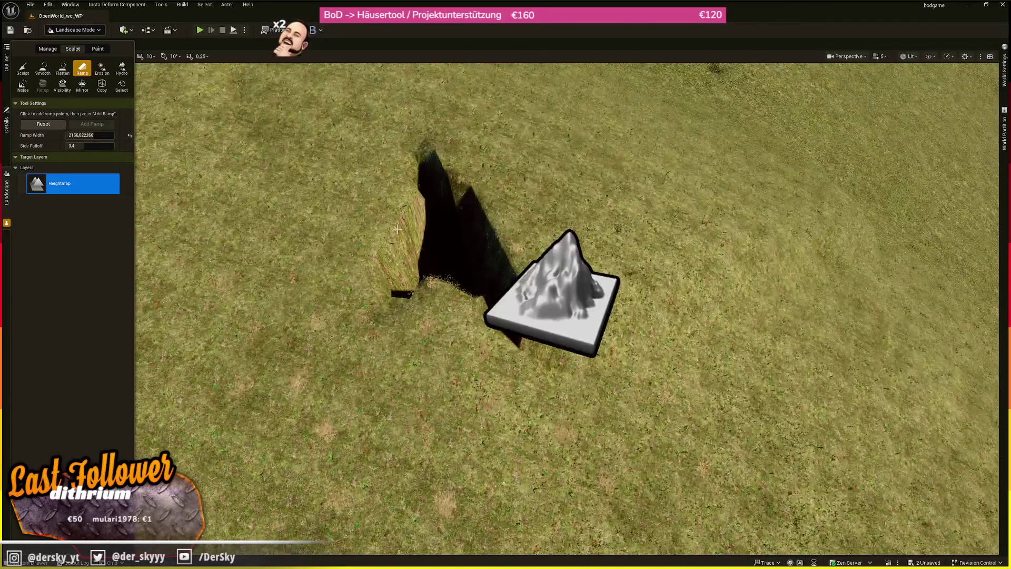
Add two ramps at the hole, partly filling it and then turning it into a trench.
{"action": "left_click", "coordinate": [397, 229]}
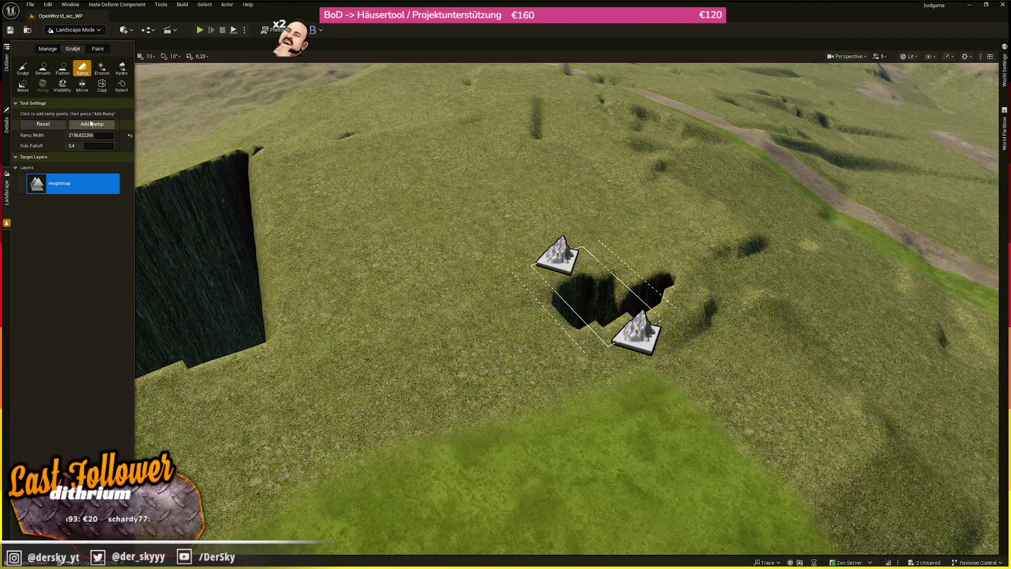
{"action": "left_click", "coordinate": [91, 124]}
{"action": "left_click", "coordinate": [43, 124]}
{"action": "left_click", "coordinate": [656, 258]}
{"action": "left_click", "coordinate": [675, 311]}
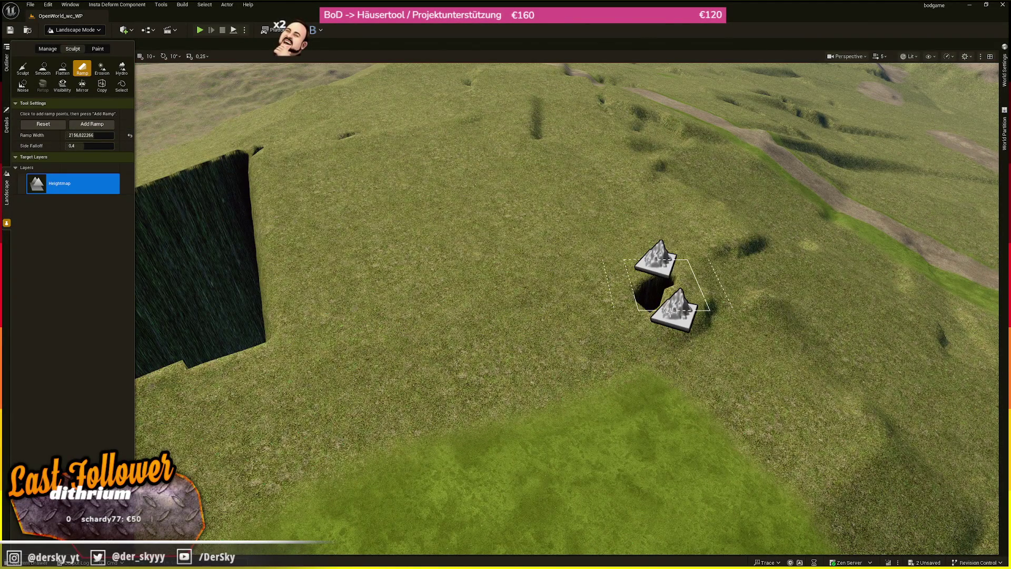
{"action": "left_click", "coordinate": [96, 123]}
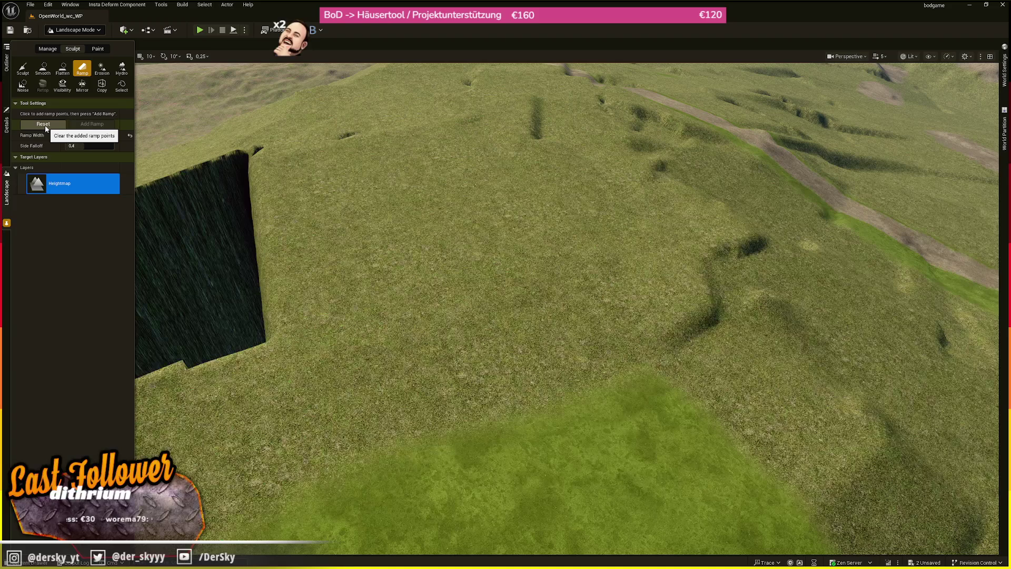
Carve two ramp cuts into the cliff from a close view.
{"action": "left_click_drag", "start_coordinate": [550, 88], "coordinate": [549, 63]}
{"action": "mouse_move", "coordinate": [461, 150]}
{"action": "left_mouse_down"}
{"action": "mouse_move", "coordinate": [461, 174]}
{"action": "mouse_move", "coordinate": [461, 150]}
{"action": "left_mouse_up"}
{"action": "left_click", "coordinate": [344, 188]}
{"action": "left_click_drag", "start_coordinate": [714, 267], "coordinate": [728, 273]}
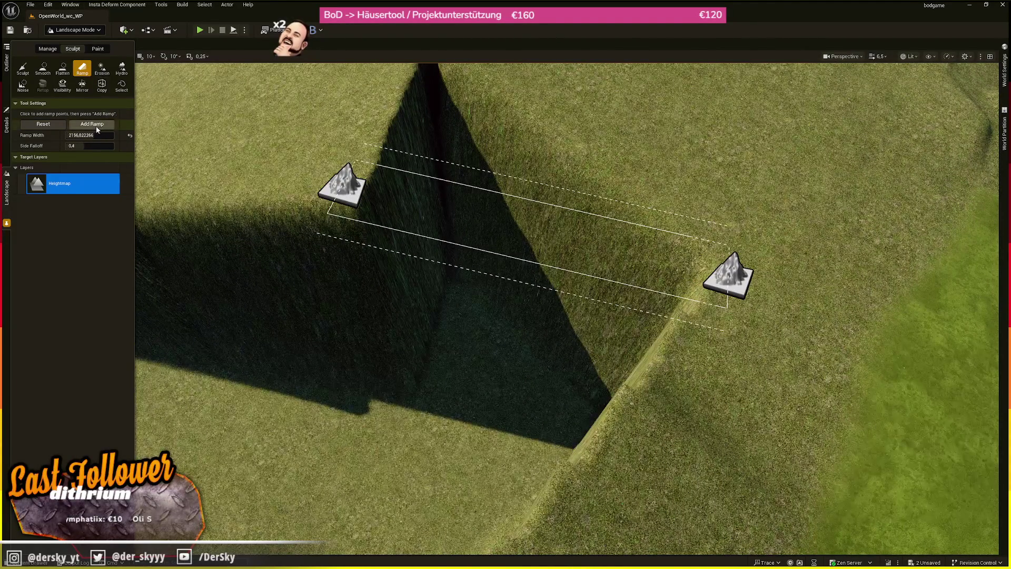
{"action": "left_click", "coordinate": [98, 126]}
{"action": "left_click", "coordinate": [363, 156]}
{"action": "left_click", "coordinate": [677, 207]}
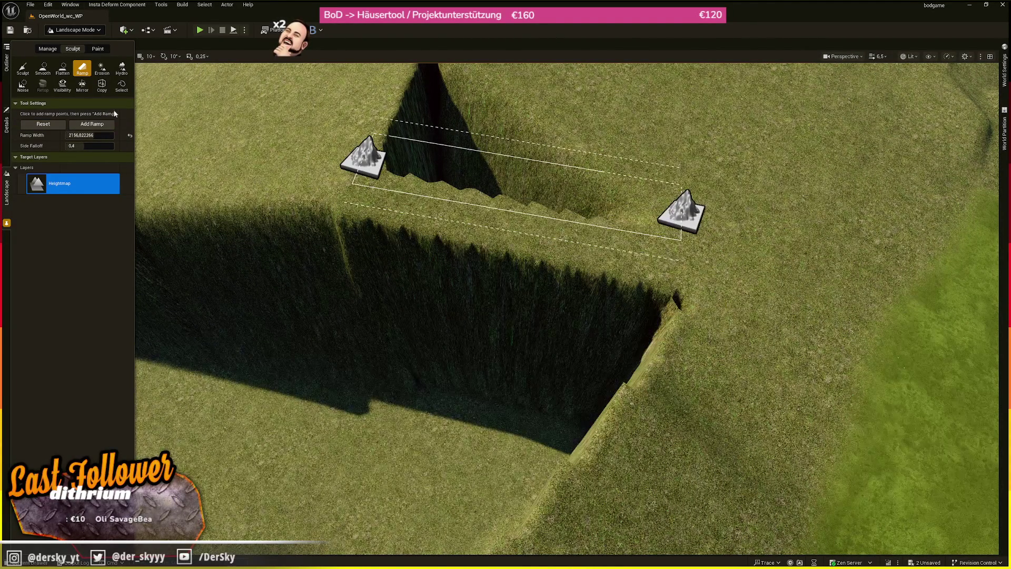
{"action": "left_click", "coordinate": [92, 124]}
Add a ramp that partly fills the hole, then place two points beside the small hole.
{"action": "left_click", "coordinate": [380, 117]}
{"action": "left_click", "coordinate": [582, 157]}
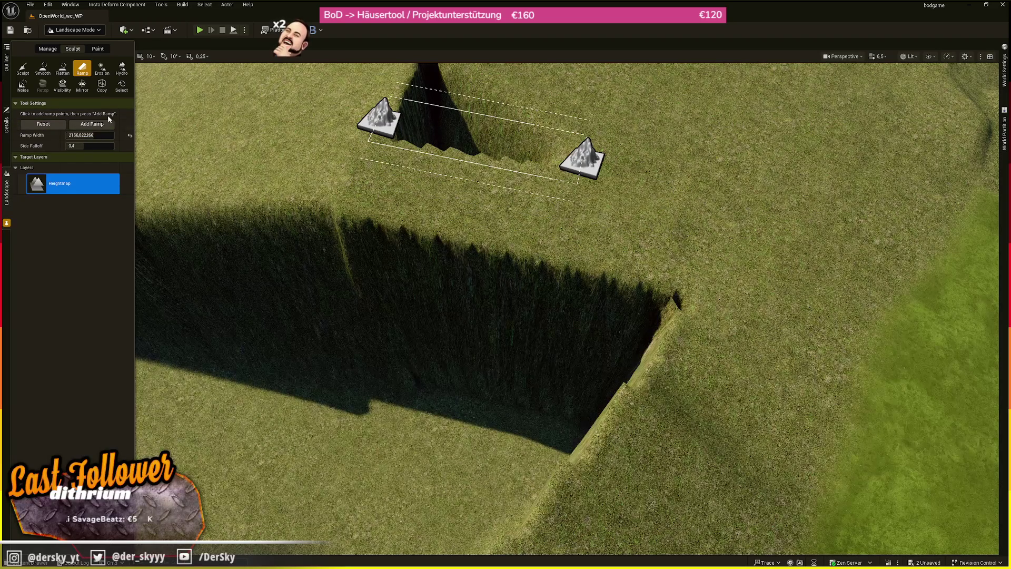
{"action": "left_click", "coordinate": [92, 124]}
{"action": "scroll", "coordinate": [430, 188], "scroll_direction": "down", "scroll_amount": 5}
{"action": "left_click", "coordinate": [398, 209]}
{"action": "left_click", "coordinate": [500, 241]}
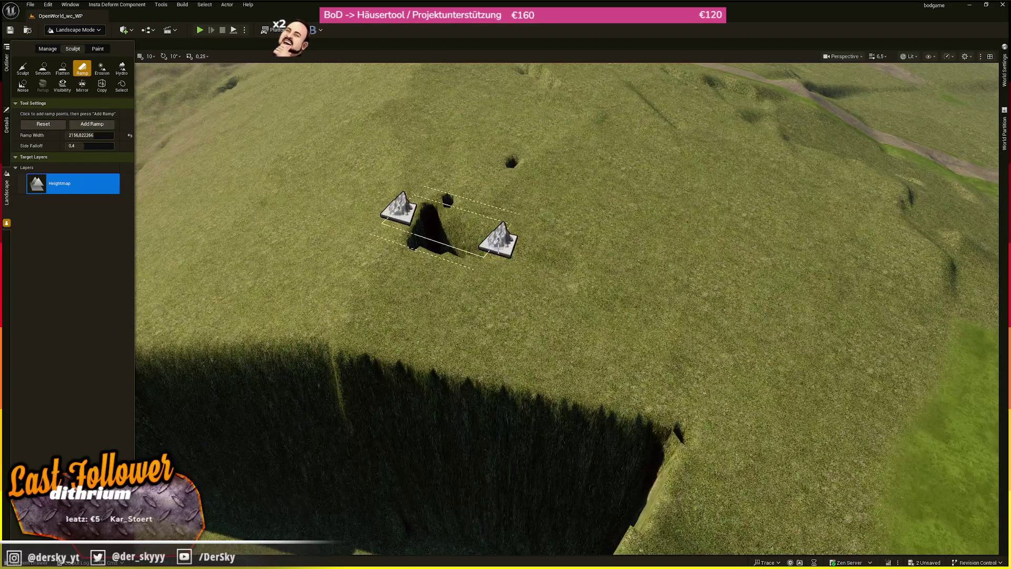
Apply the small-hole ramp, then carve a ramp into the cliff edge of the cut.
{"action": "left_click", "coordinate": [92, 124]}
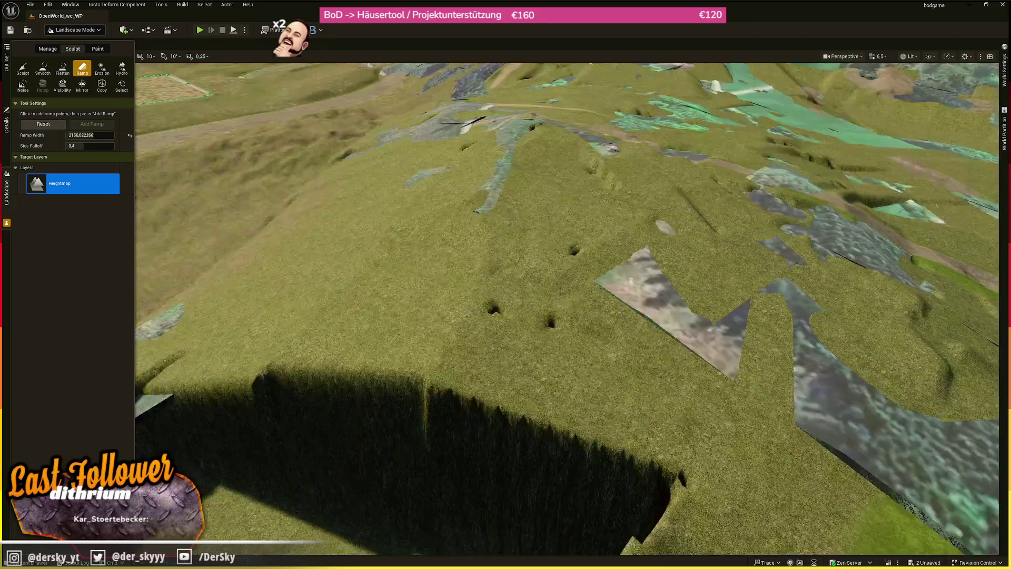
{"action": "key", "text": "w"}
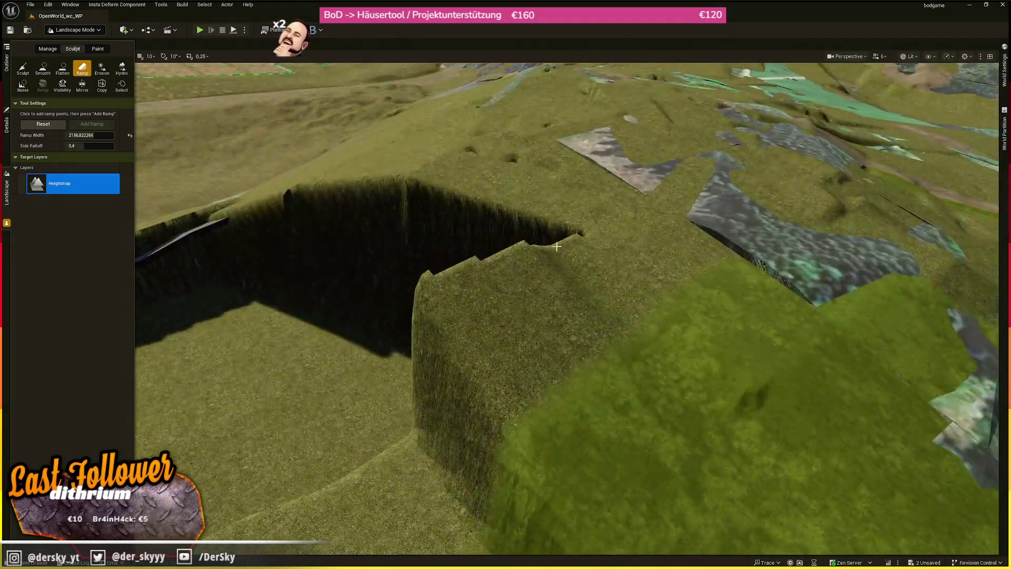
{"action": "left_click", "coordinate": [571, 248]}
{"action": "left_click", "coordinate": [470, 340]}
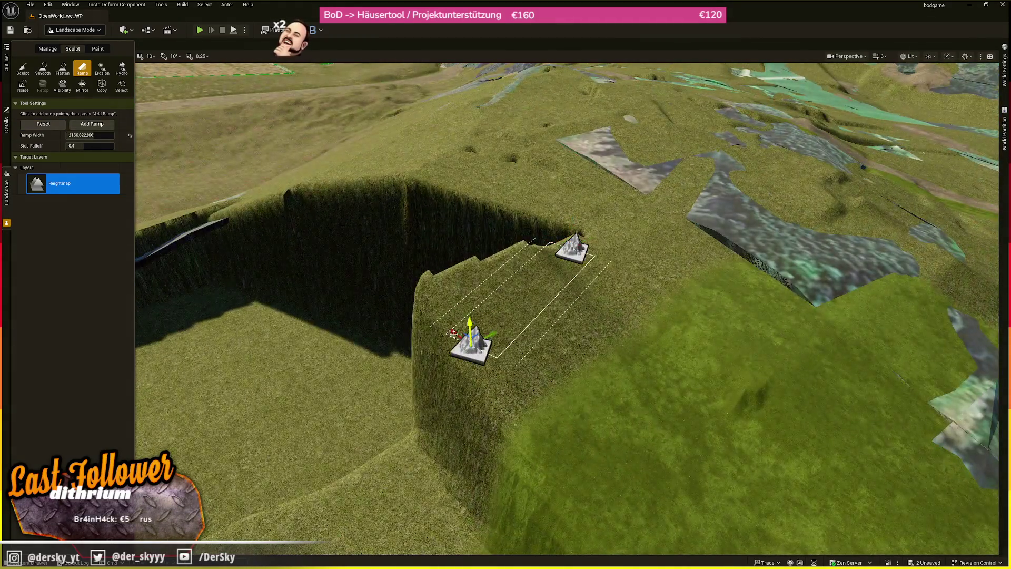
{"action": "left_click", "coordinate": [91, 124]}
Raise a ramp's end point higher to leave a freestanding wedge ramp on the plain.
{"action": "scroll", "coordinate": [478, 200], "scroll_direction": "up", "scroll_amount": 2}
{"action": "key", "text": "w"}
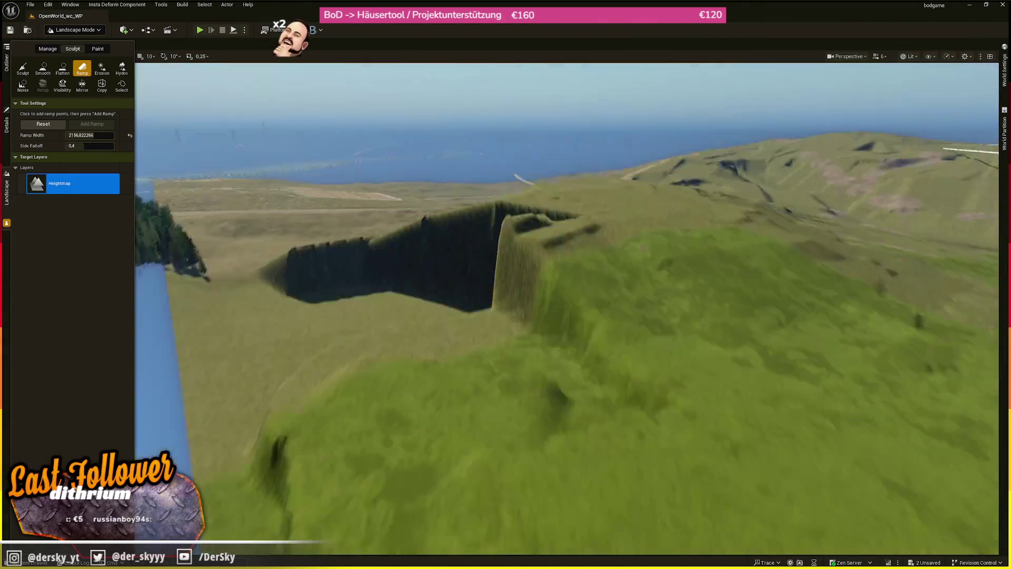
{"action": "key", "text": "w"}
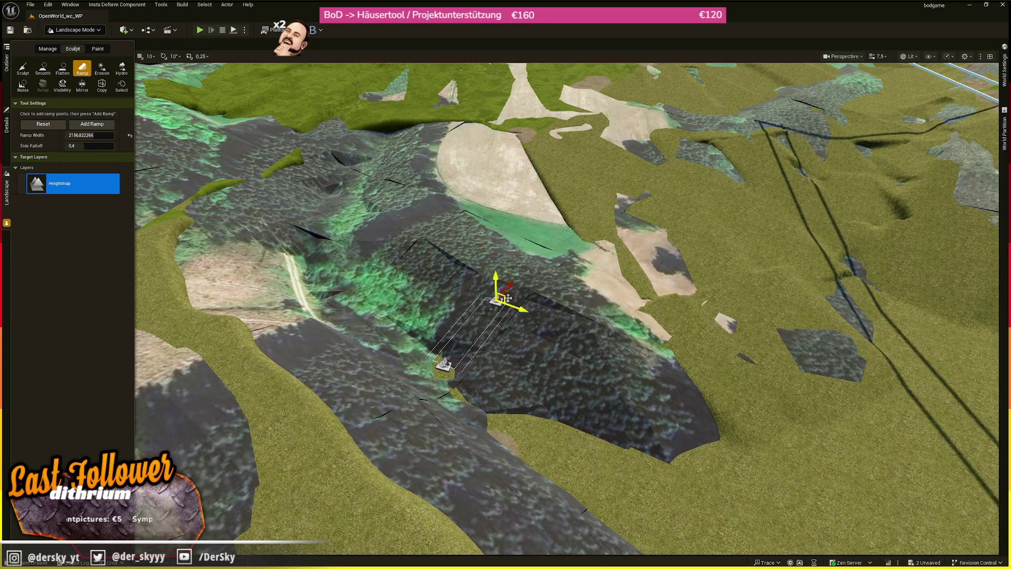
{"action": "mouse_move", "coordinate": [497, 276]}
{"action": "left_mouse_down"}
{"action": "mouse_move", "coordinate": [505, 247]}
{"action": "mouse_move", "coordinate": [506, 268]}
{"action": "mouse_move", "coordinate": [493, 274]}
{"action": "left_mouse_up"}
{"action": "left_click", "coordinate": [97, 127]}
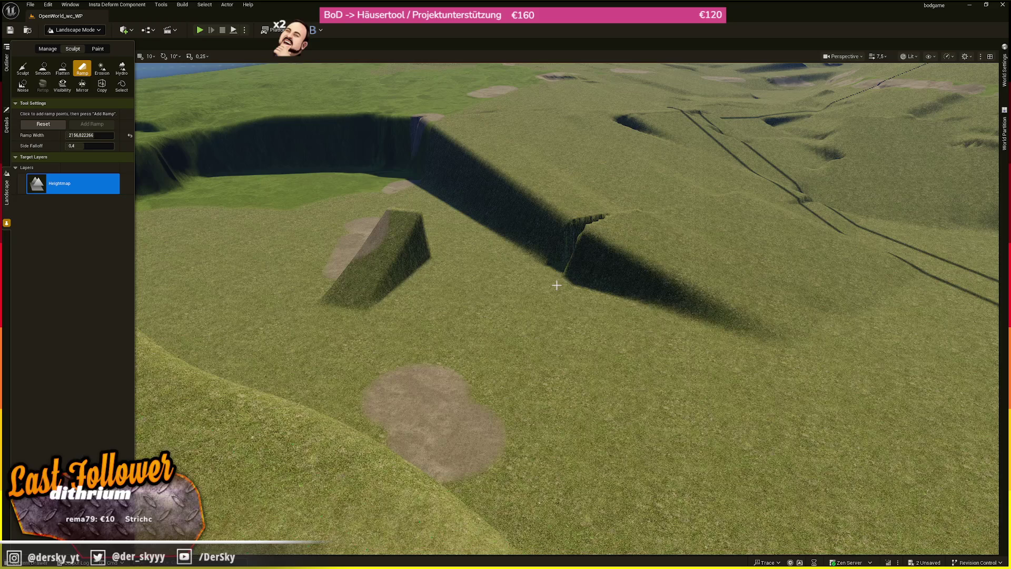
{"action": "left_click_drag", "start_coordinate": [389, 256], "coordinate": [389, 255]}
Raise a grass ramp between two points on the slope.
{"action": "left_click", "coordinate": [388, 256]}
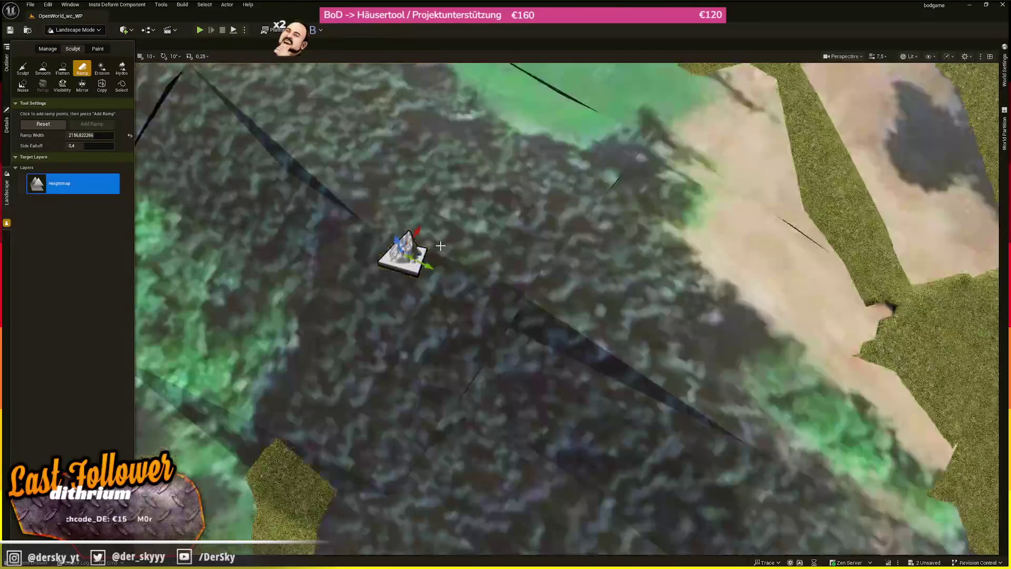
{"action": "left_click", "coordinate": [503, 201]}
{"action": "left_click", "coordinate": [92, 124]}
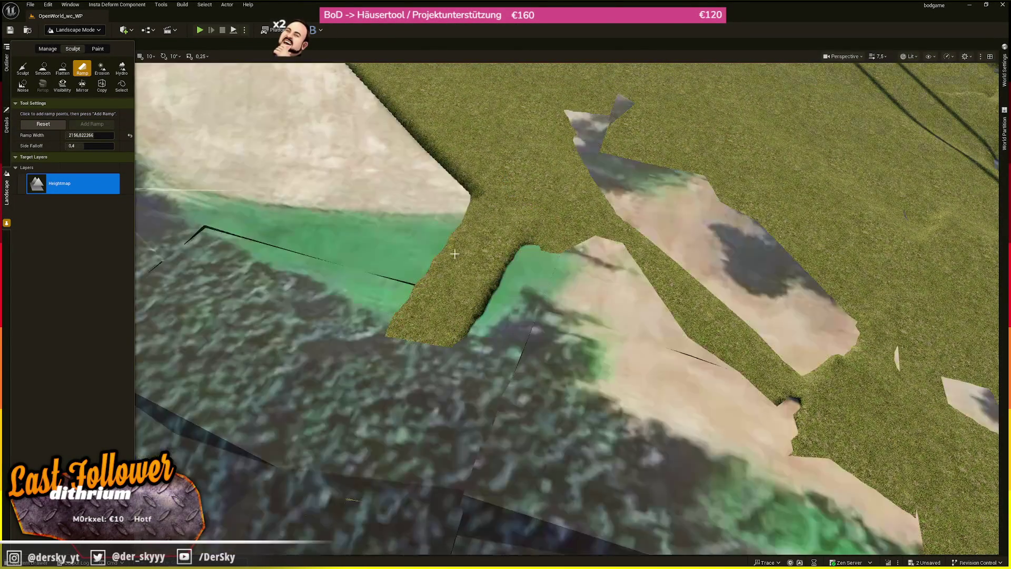
{"action": "left_click_drag", "start_coordinate": [455, 254], "coordinate": [454, 253]}
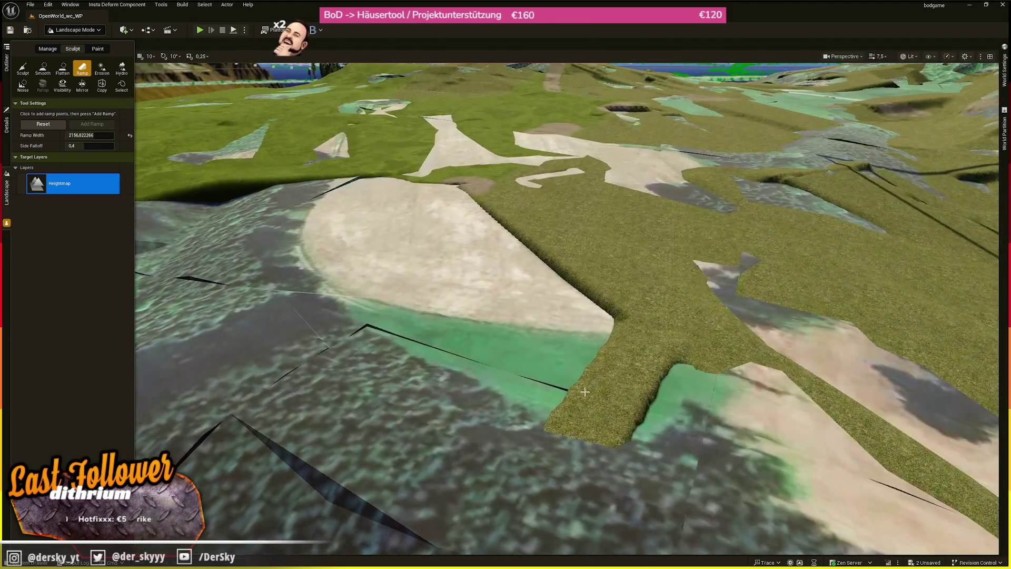
Widen the ramp to 8192 and run it from the slope bottom to the ridge top.
{"action": "left_click", "coordinate": [585, 387]}
{"action": "left_click", "coordinate": [376, 177]}
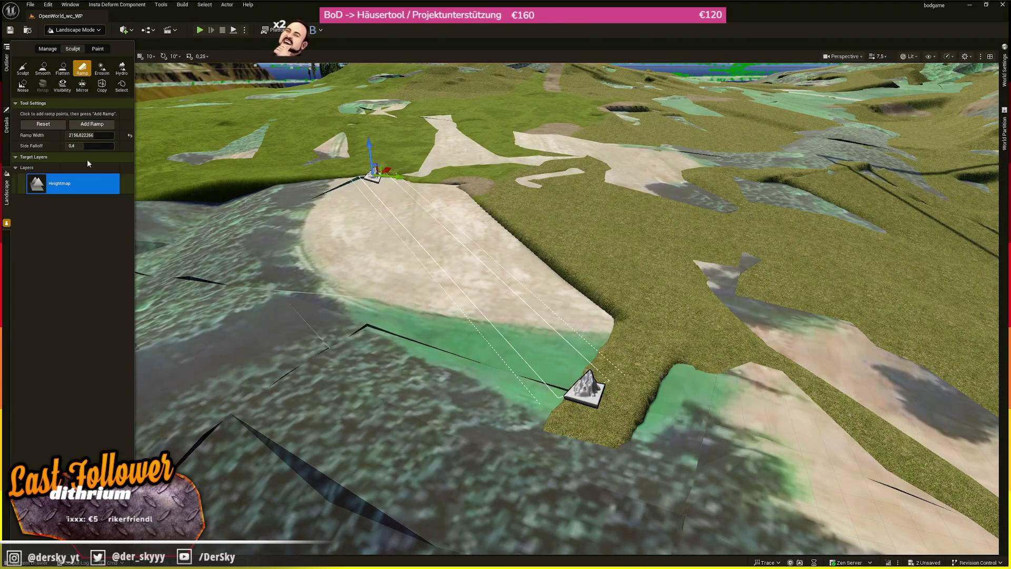
{"action": "left_click_drag", "start_coordinate": [94, 135], "coordinate": [106, 132]}
{"action": "left_click", "coordinate": [91, 124]}
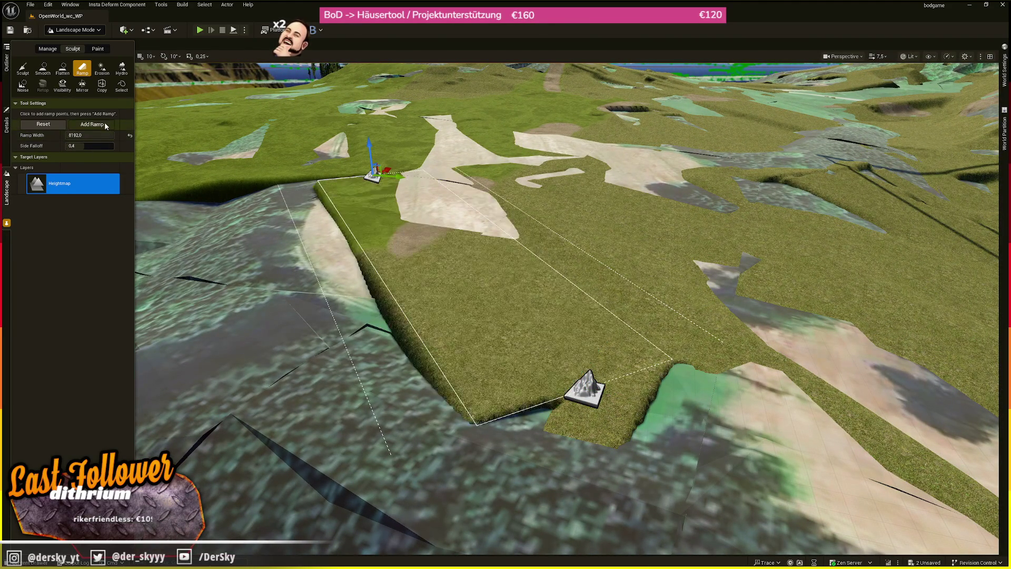
Add grassy ramps along the cliff edge and below it, raising the lower point.
{"action": "mouse_move", "coordinate": [502, 376]}
{"action": "left_mouse_down"}
{"action": "mouse_move", "coordinate": [452, 311]}
{"action": "mouse_move", "coordinate": [411, 161]}
{"action": "left_mouse_up"}
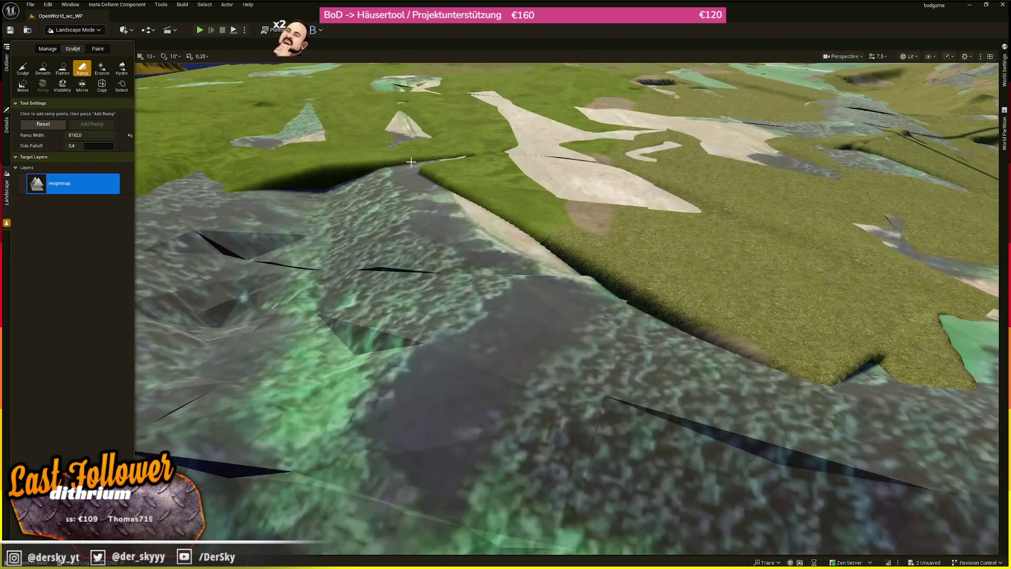
{"action": "left_click", "coordinate": [591, 252]}
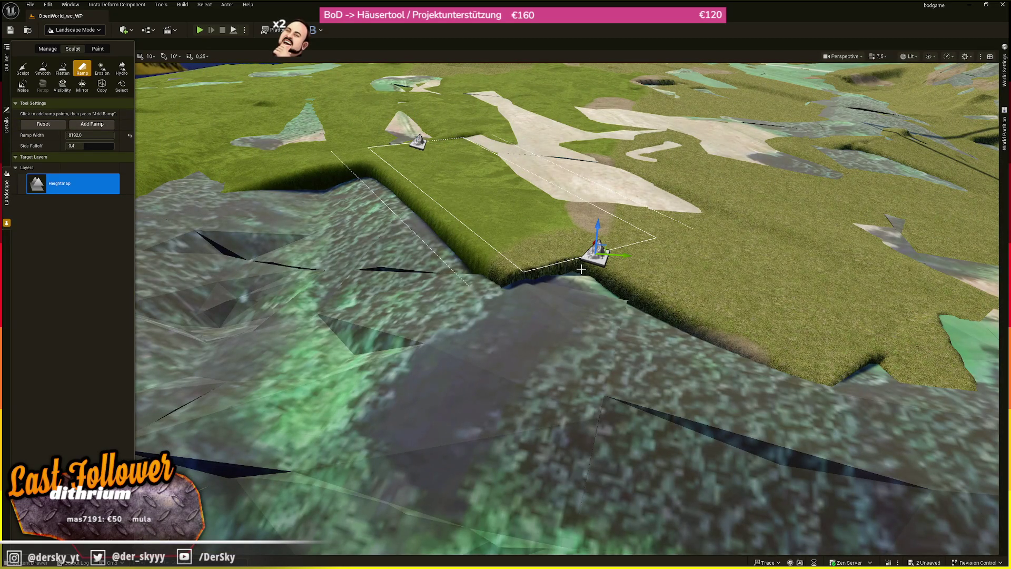
{"action": "left_click", "coordinate": [44, 124]}
{"action": "scroll", "coordinate": [400, 139], "scroll_direction": "up", "scroll_amount": 5}
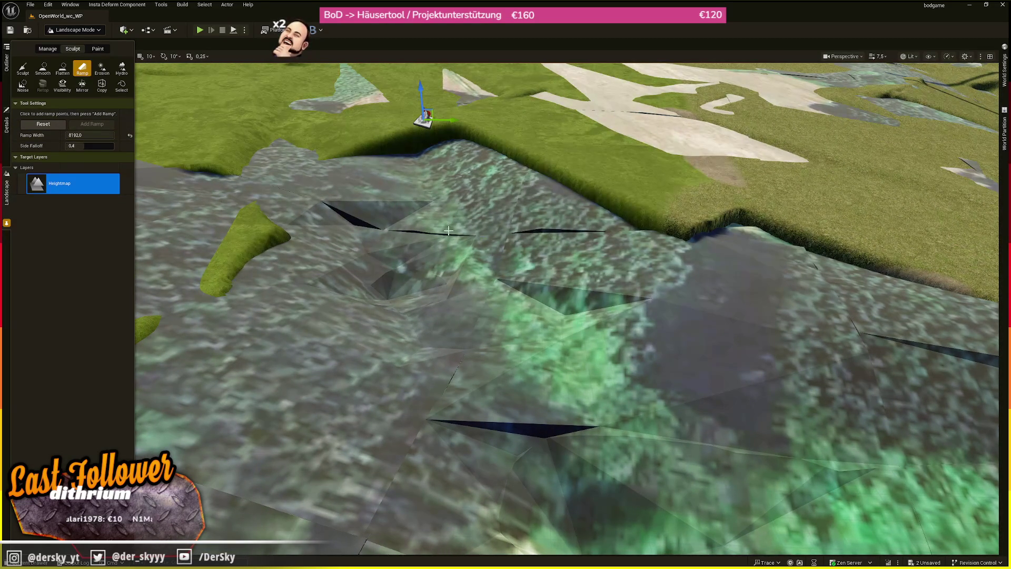
{"action": "left_click", "coordinate": [460, 285]}
{"action": "mouse_move", "coordinate": [457, 272]}
{"action": "left_mouse_down"}
{"action": "mouse_move", "coordinate": [451, 203]}
{"action": "mouse_move", "coordinate": [454, 219]}
{"action": "left_mouse_up"}
{"action": "left_click", "coordinate": [92, 124]}
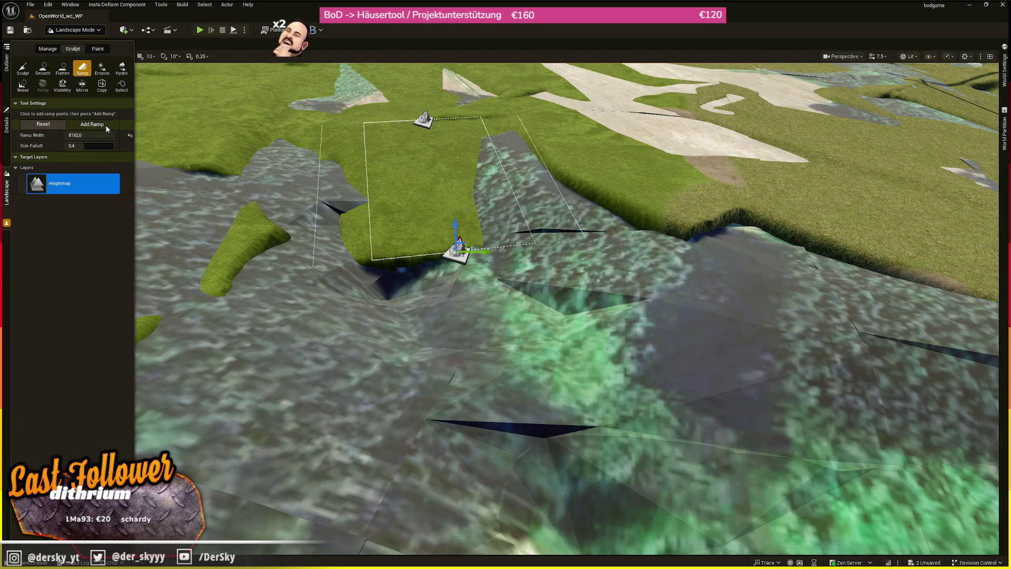
{"action": "left_click", "coordinate": [106, 128]}
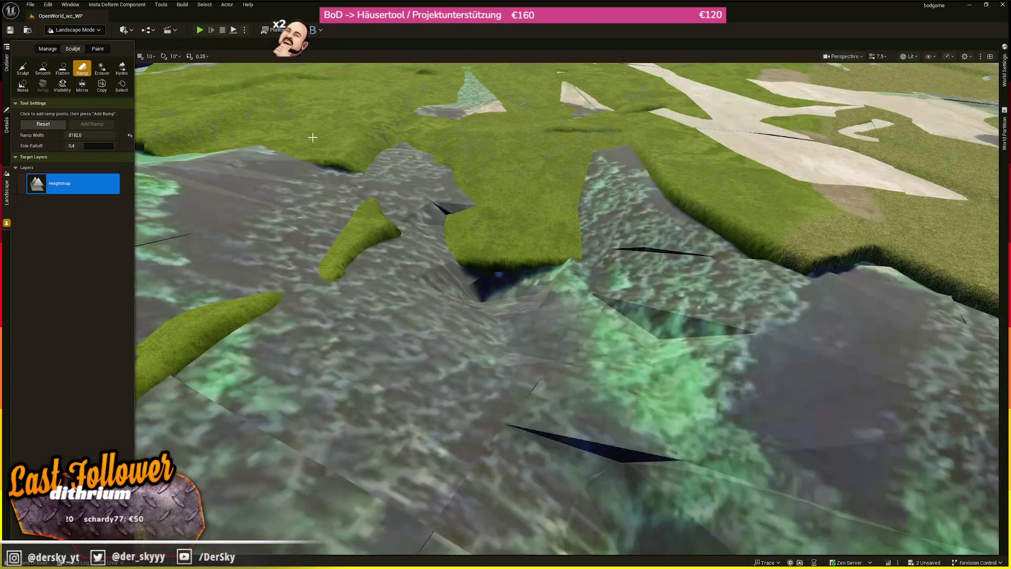
Place another ramp on the slope and apply it with Enter.
{"action": "left_click", "coordinate": [379, 238]}
{"action": "left_click", "coordinate": [92, 123]}
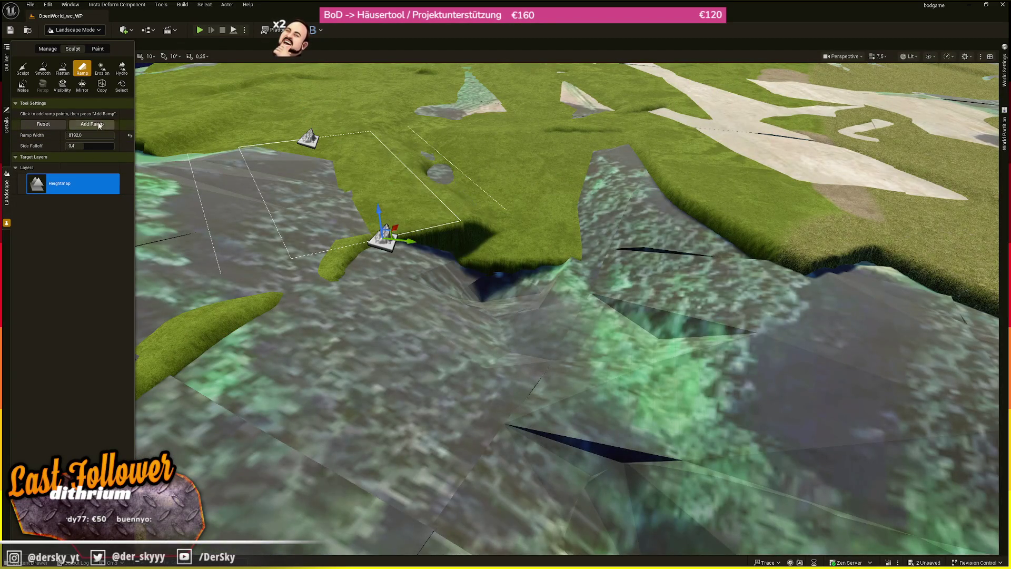
{"action": "left_click", "coordinate": [499, 232]}
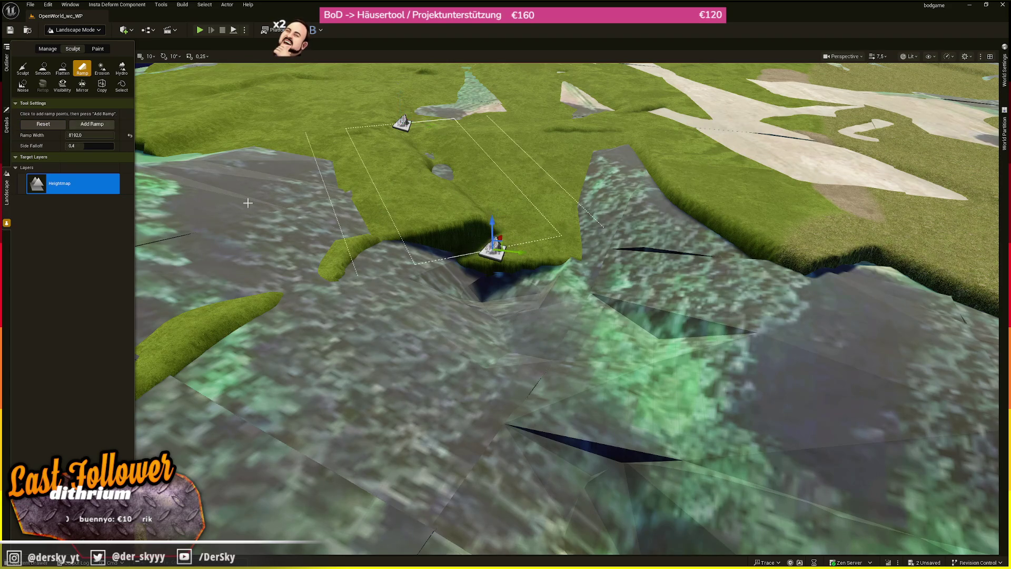
{"action": "key", "text": "Return"}
{"action": "scroll", "coordinate": [425, 164], "scroll_direction": "up", "scroll_amount": 5}
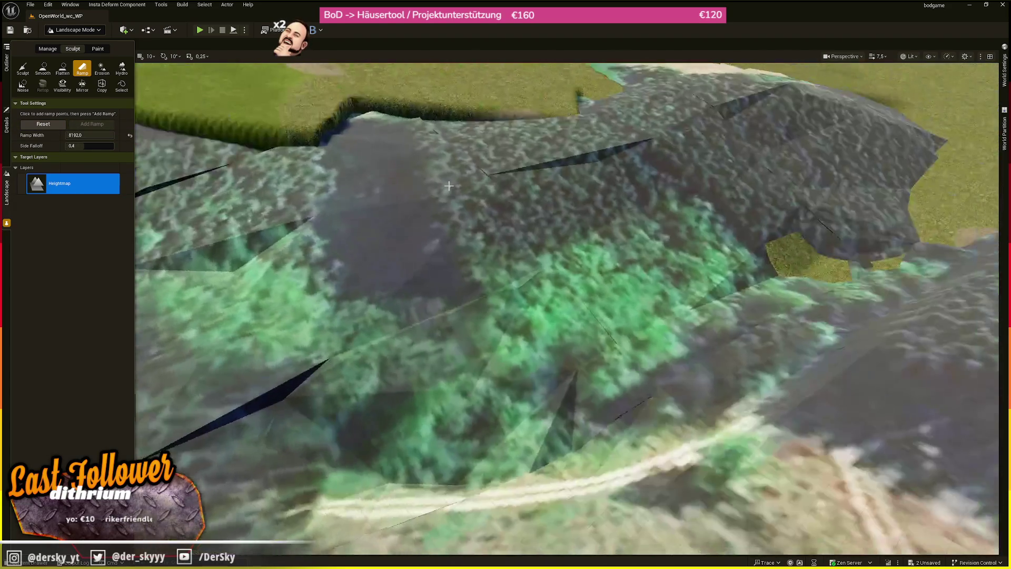
Place ramp points on the forested slope, then clear them with Reset.
{"action": "left_click", "coordinate": [550, 221]}
{"action": "scroll", "coordinate": [558, 210], "scroll_direction": "up", "scroll_amount": 3}
{"action": "left_click", "coordinate": [604, 295]}
{"action": "mouse_move", "coordinate": [605, 296]}
{"action": "left_mouse_down"}
{"action": "mouse_move", "coordinate": [635, 315]}
{"action": "mouse_move", "coordinate": [643, 287]}
{"action": "left_mouse_up"}
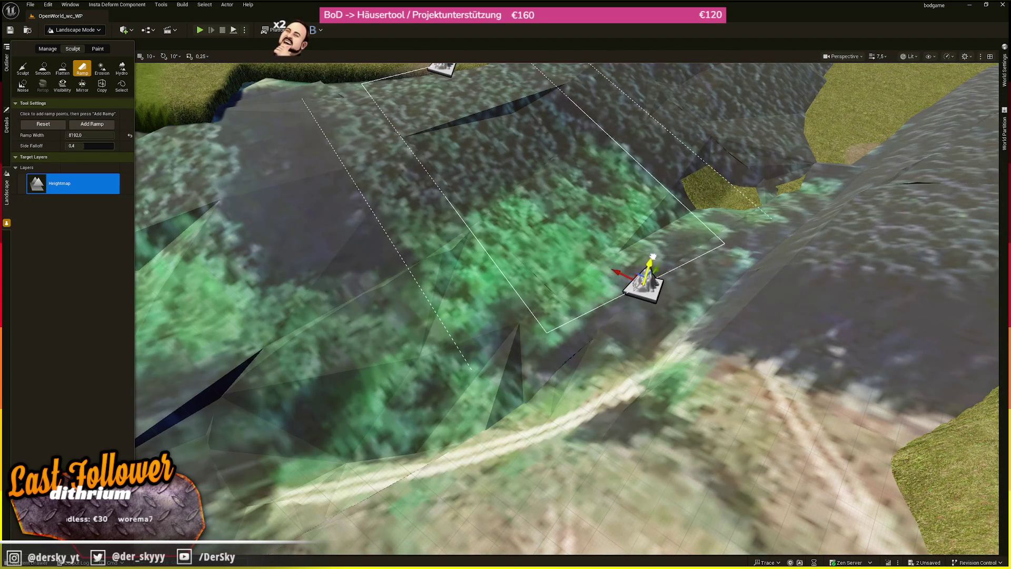
{"action": "left_click", "coordinate": [54, 125]}
Cut two ramps into the satellite-textured terrain.
{"action": "left_click", "coordinate": [613, 301]}
{"action": "left_click", "coordinate": [610, 258]}
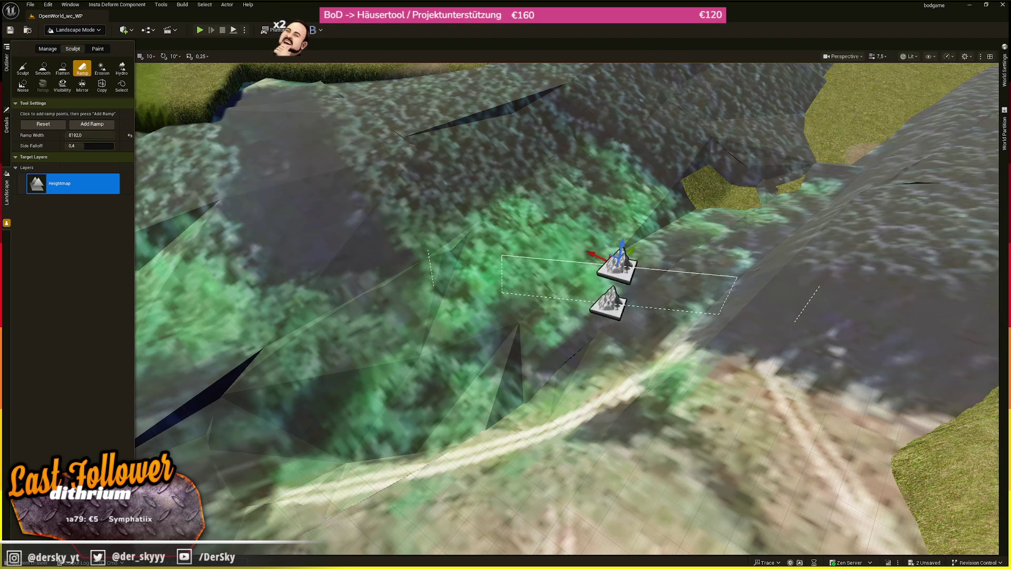
{"action": "scroll", "coordinate": [610, 255], "scroll_direction": "up", "scroll_amount": 3}
{"action": "scroll", "coordinate": [576, 247], "scroll_direction": "up", "scroll_amount": 5}
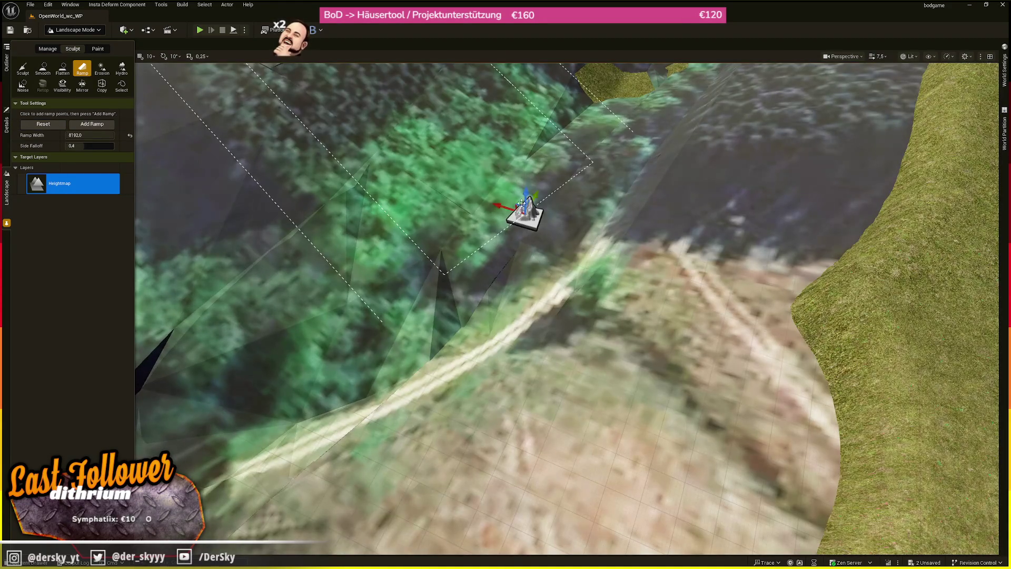
{"action": "left_click", "coordinate": [92, 124]}
{"action": "scroll", "coordinate": [453, 219], "scroll_direction": "down", "scroll_amount": 5}
{"action": "left_click", "coordinate": [495, 308]}
{"action": "left_click", "coordinate": [91, 124]}
Add a ramp stretched down to the lower edge of the terrain.
{"action": "left_click", "coordinate": [487, 281]}
{"action": "left_click", "coordinate": [591, 413]}
{"action": "left_click_drag", "start_coordinate": [592, 412], "coordinate": [625, 446]}
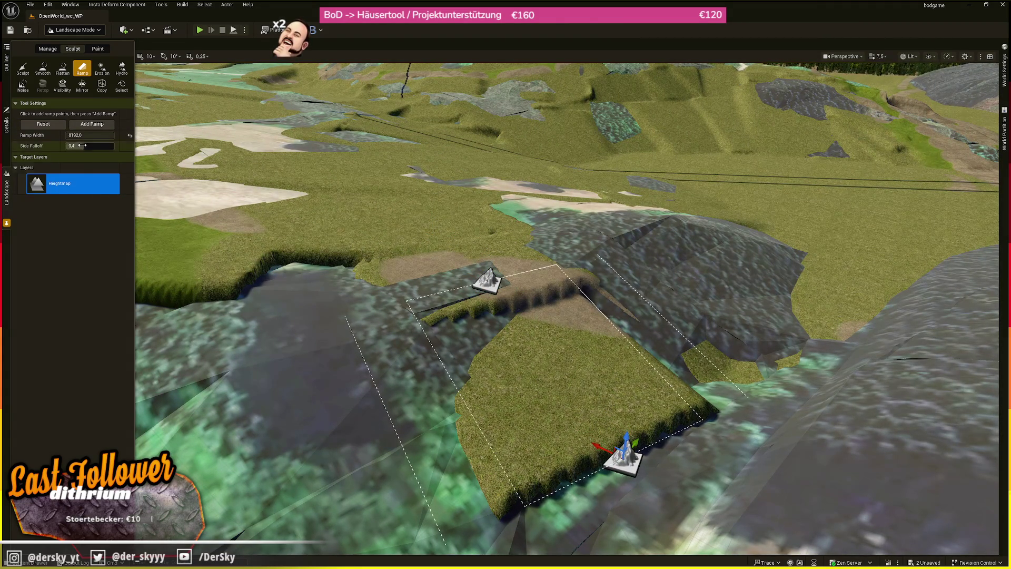
{"action": "left_click", "coordinate": [92, 123]}
From a higher camera view, carve another ramp cut.
{"action": "key", "text": "w"}
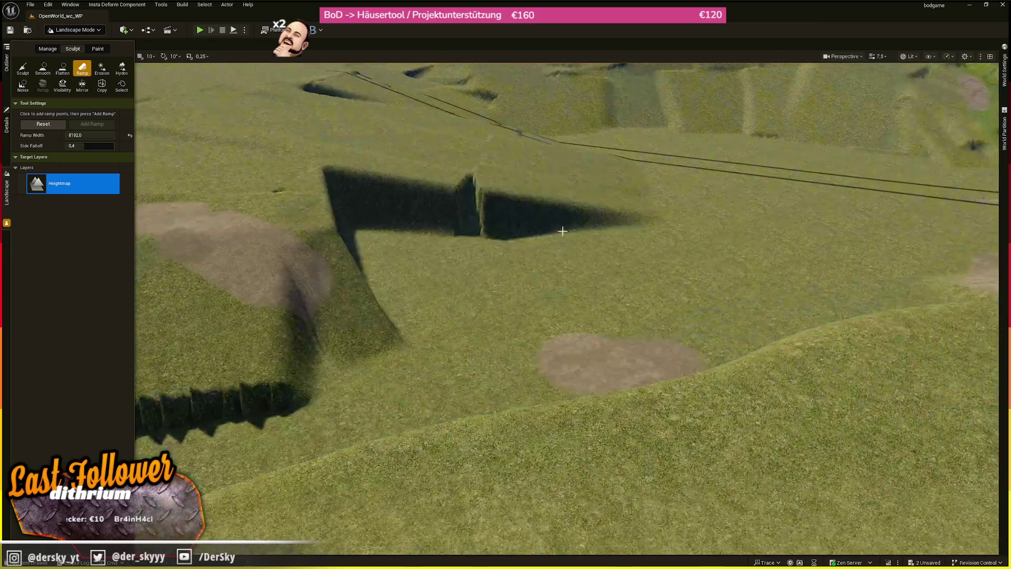
{"action": "key", "text": "s"}
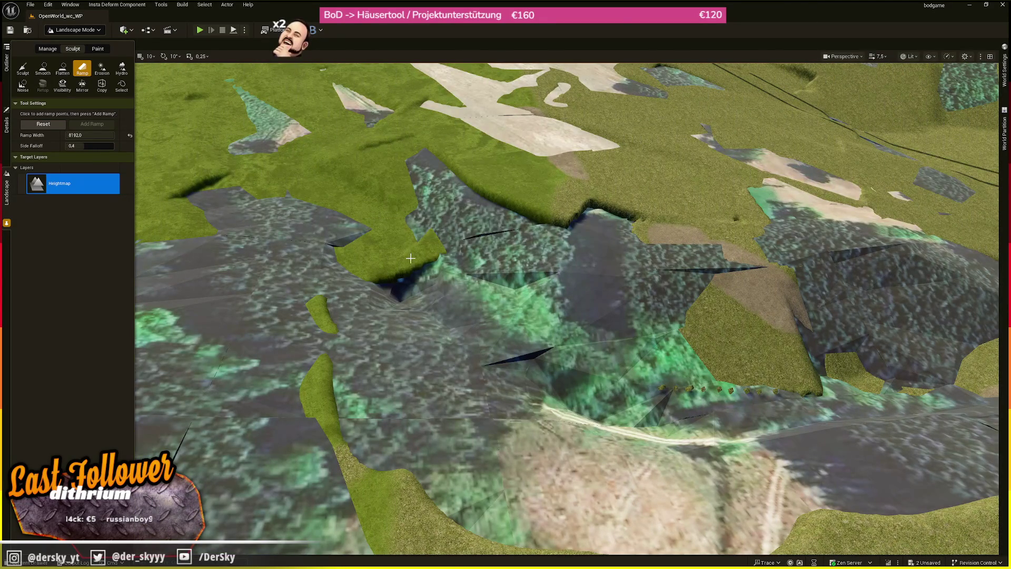
{"action": "left_click", "coordinate": [410, 258]}
{"action": "left_click", "coordinate": [531, 367]}
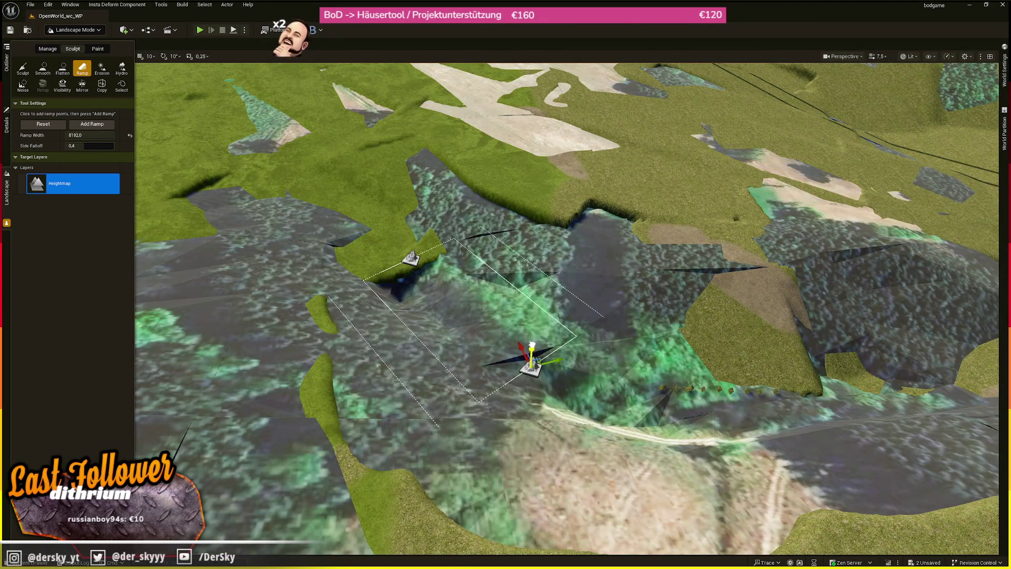
{"action": "left_click", "coordinate": [90, 124]}
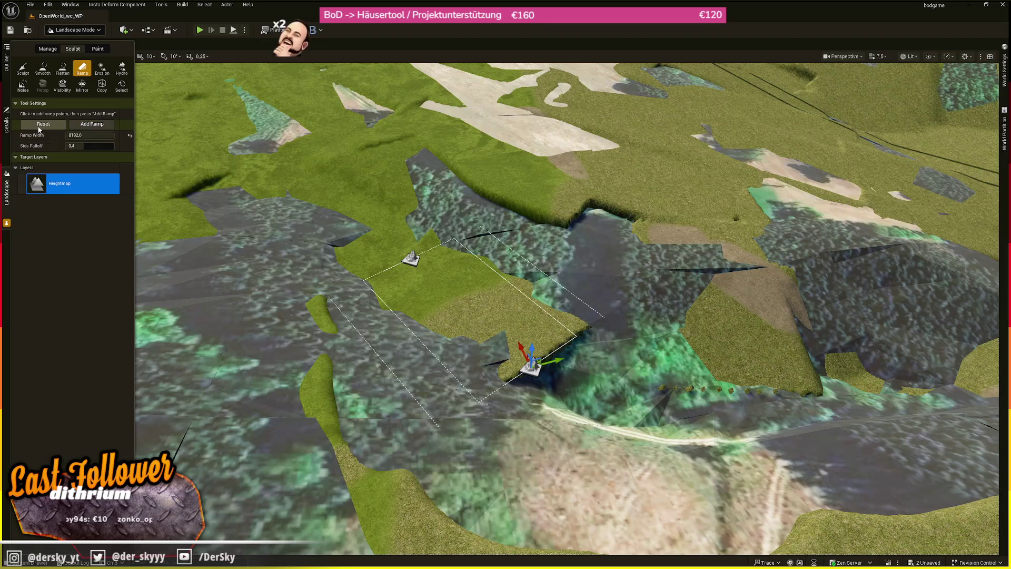
Flatten the grass peninsula with a ramp, then extend its upper point into a grass slope.
{"action": "left_click", "coordinate": [546, 362]}
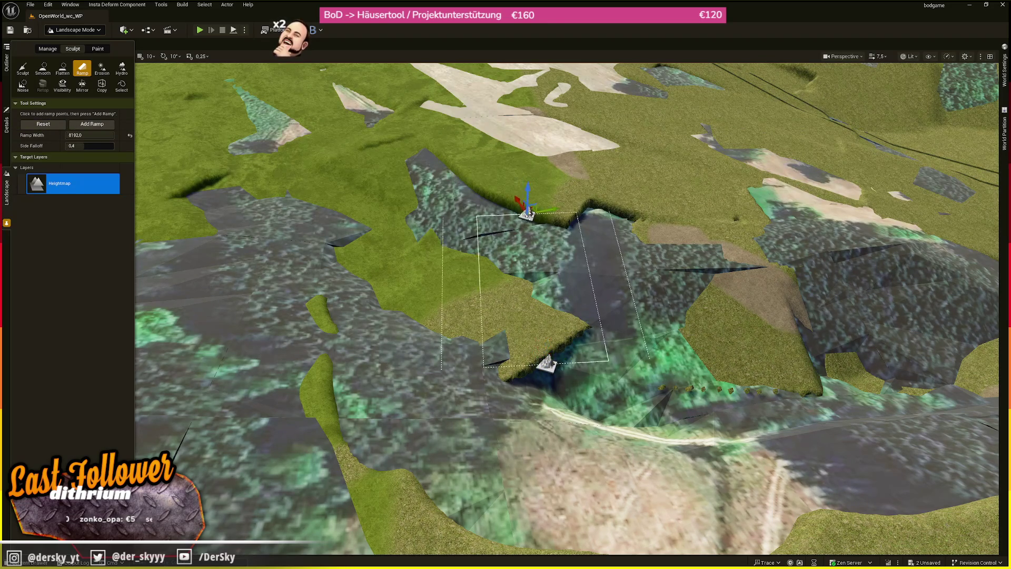
{"action": "left_click", "coordinate": [533, 279]}
{"action": "left_click", "coordinate": [91, 124]}
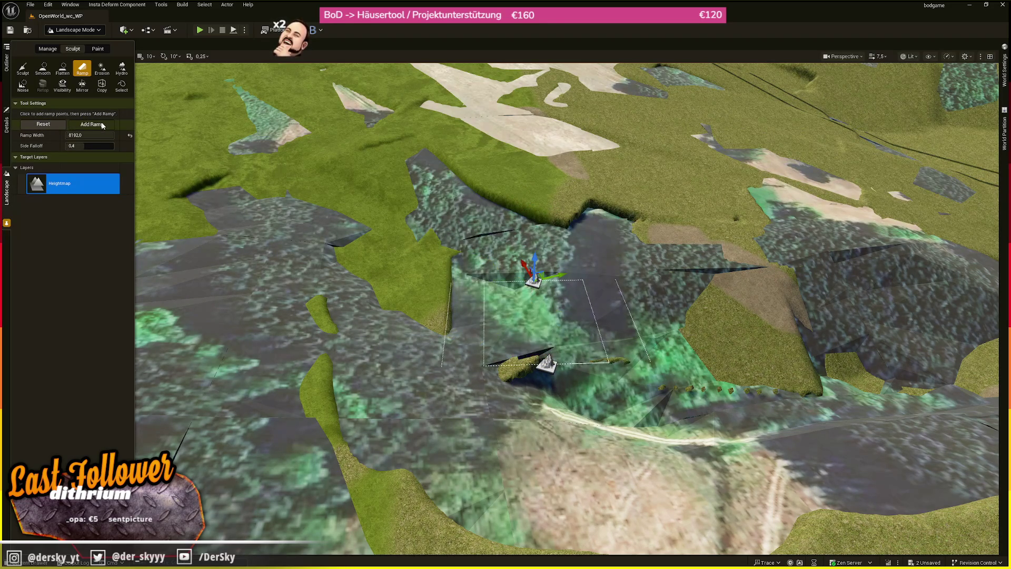
{"action": "left_click_drag", "start_coordinate": [538, 262], "coordinate": [538, 225]}
{"action": "left_click", "coordinate": [87, 125]}
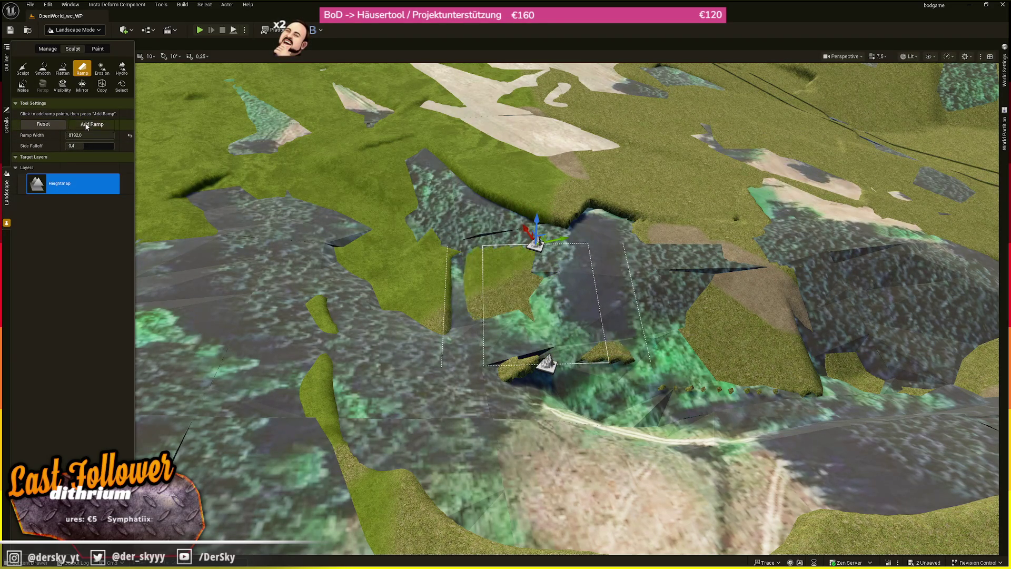
Reset the points and apply a fresh ramp on the terrain.
{"action": "left_click", "coordinate": [47, 125]}
{"action": "left_click", "coordinate": [528, 268]}
{"action": "left_click", "coordinate": [529, 194]}
{"action": "left_click", "coordinate": [70, 127]}
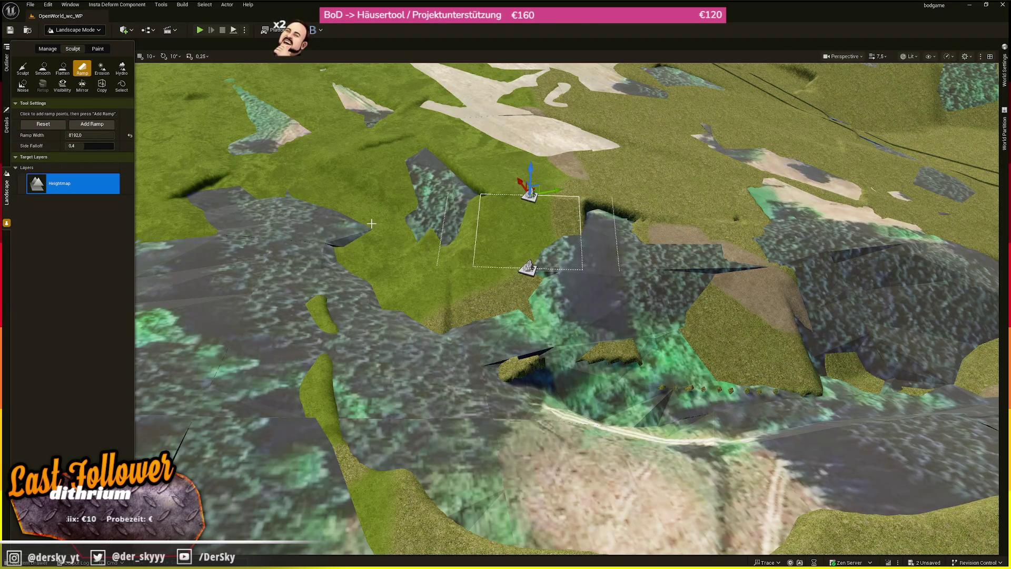
Halve the ramp width to about 4064, apply a narrower ramp, and discard the extra points.
{"action": "left_click_drag", "start_coordinate": [100, 135], "coordinate": [84, 135]}
{"action": "left_click", "coordinate": [59, 124]}
{"action": "left_click", "coordinate": [409, 245]}
{"action": "left_click", "coordinate": [473, 160]}
{"action": "left_click", "coordinate": [92, 124]}
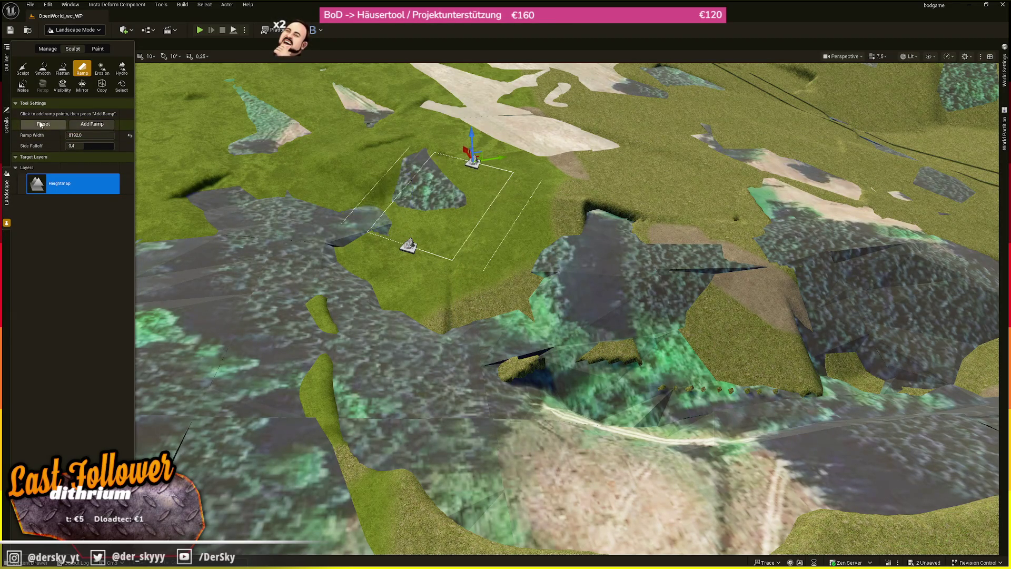
{"action": "left_click", "coordinate": [440, 164]}
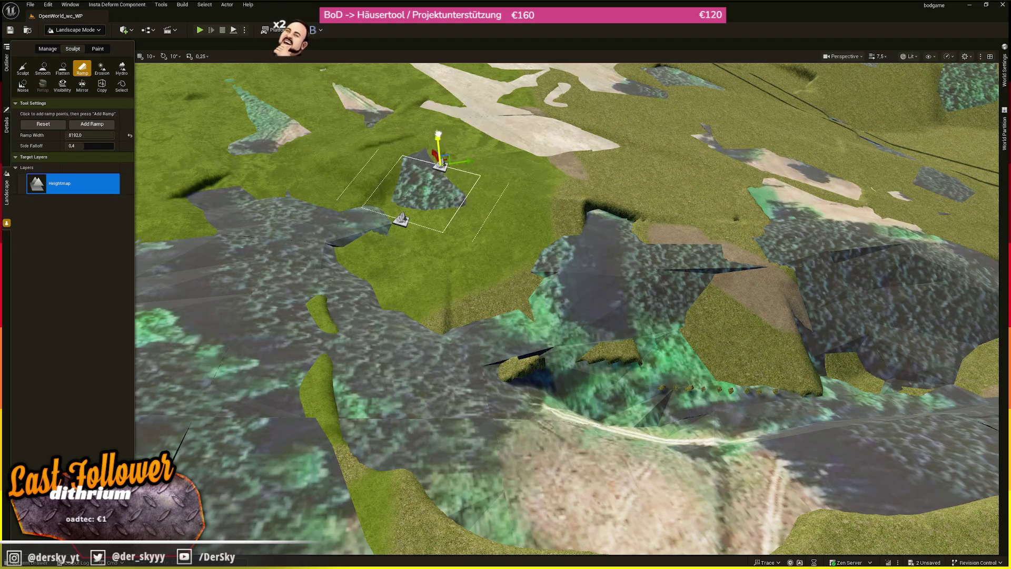
{"action": "left_click", "coordinate": [31, 125]}
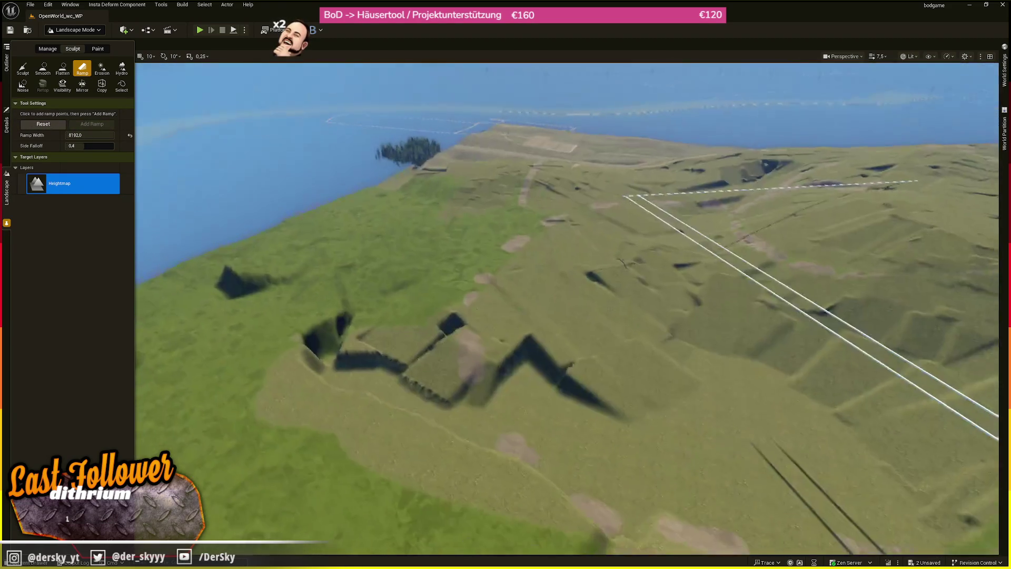
Fly over to the river area, carve a ramp there and save the level.
{"action": "key", "text": "w"}
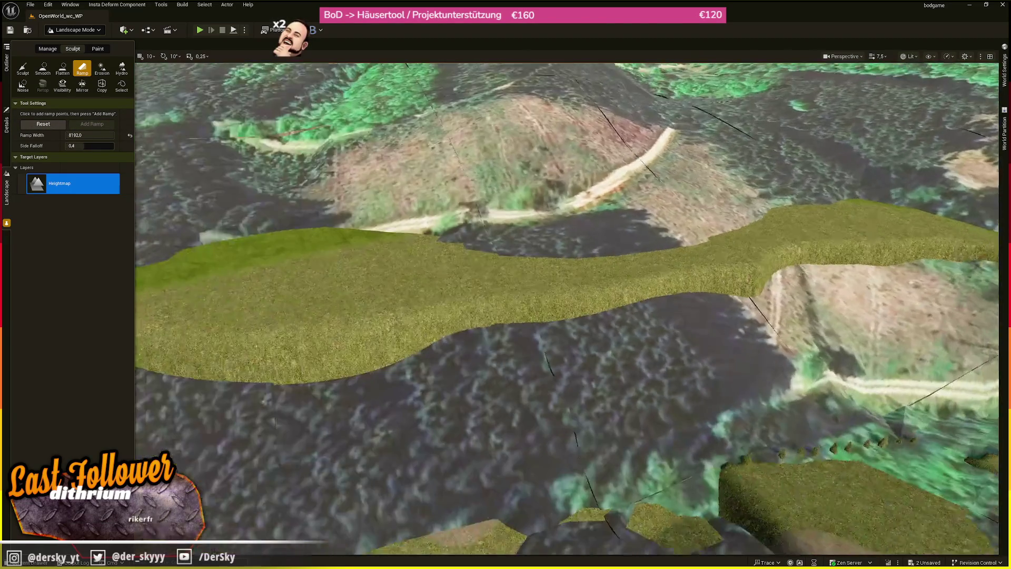
{"action": "key", "text": "w"}
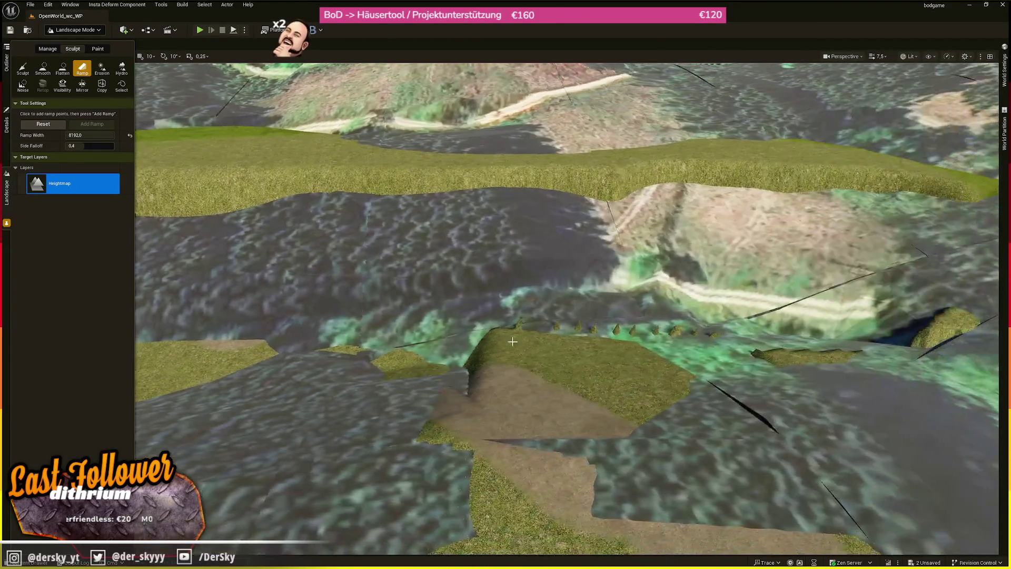
{"action": "left_click", "coordinate": [436, 345]}
{"action": "left_click", "coordinate": [451, 186]}
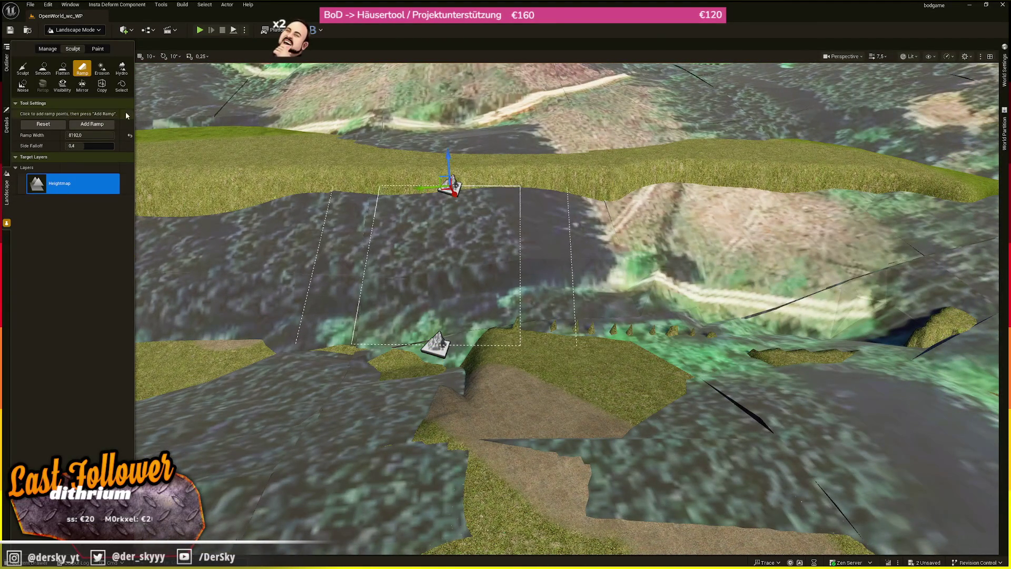
{"action": "left_click", "coordinate": [92, 123]}
{"action": "key", "text": "ctrl+s"}
Carve two more ramps, including a large one running up the slope.
{"action": "left_click", "coordinate": [429, 213]}
{"action": "left_click", "coordinate": [428, 149]}
{"action": "left_click", "coordinate": [91, 123]}
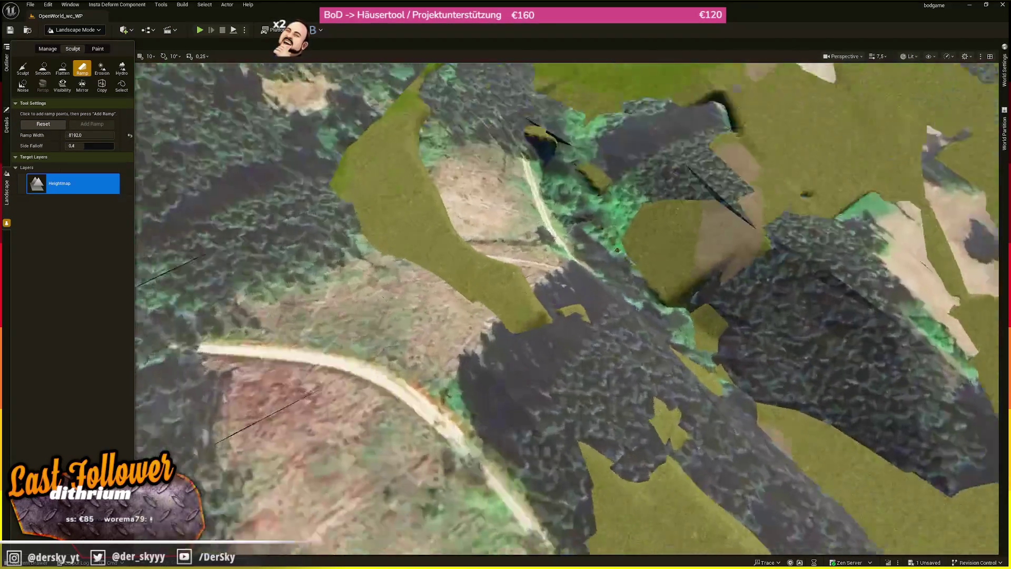
{"action": "scroll", "coordinate": [547, 353], "scroll_direction": "down", "scroll_amount": 2}
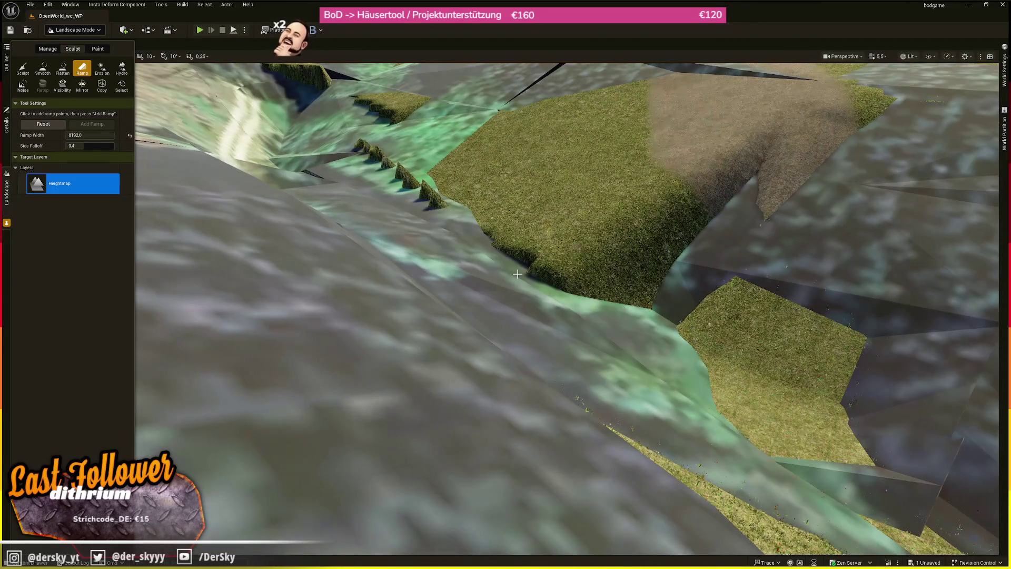
{"action": "left_click", "coordinate": [518, 274]}
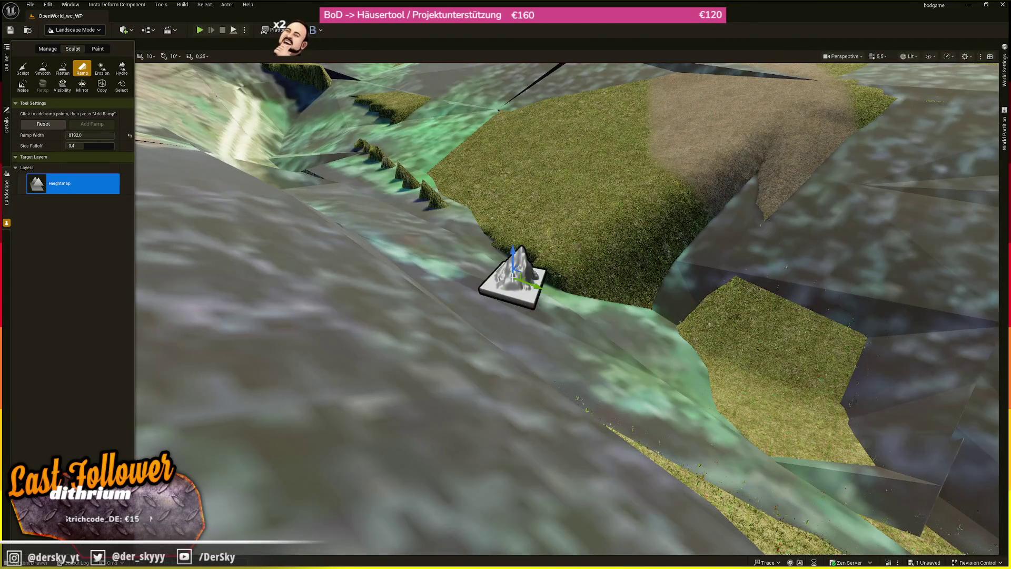
{"action": "scroll", "coordinate": [520, 269], "scroll_direction": "up", "scroll_amount": 3}
{"action": "left_click", "coordinate": [541, 164]}
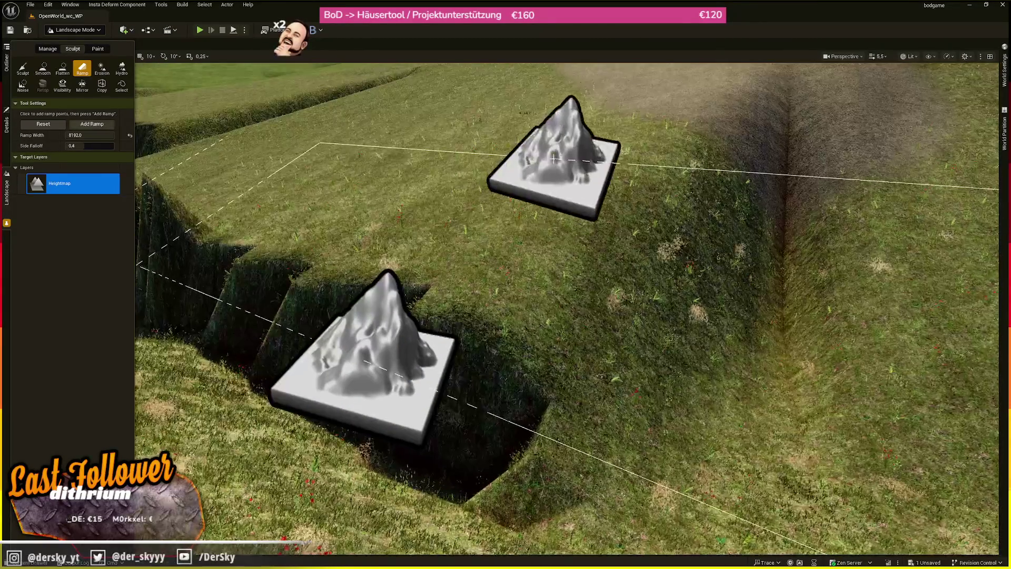
{"action": "left_click", "coordinate": [91, 124]}
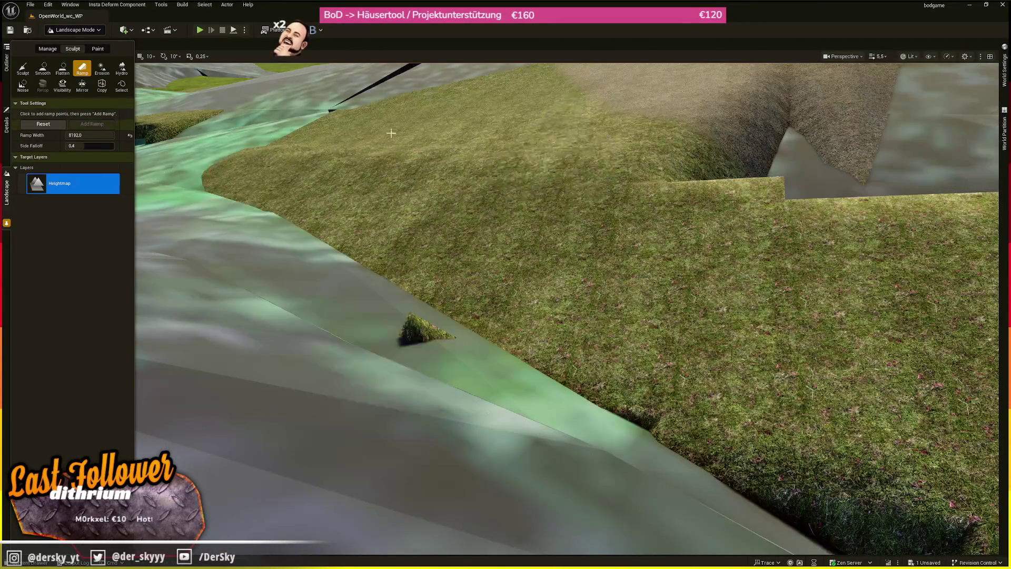
Add another ramp, then a grass ramp with its end pushed farther up the slope.
{"action": "scroll", "coordinate": [718, 460], "scroll_direction": "down", "scroll_amount": 5}
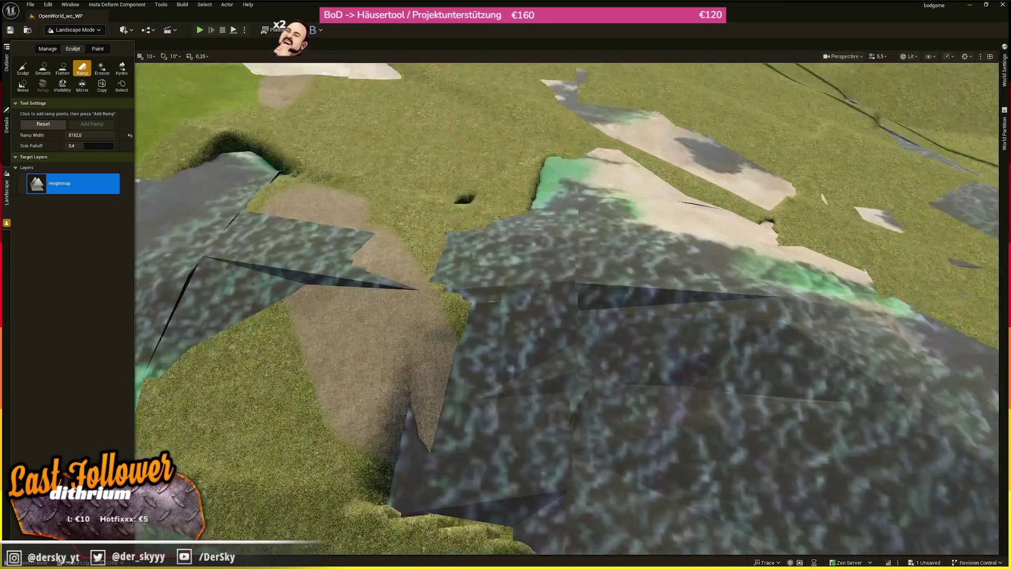
{"action": "left_click", "coordinate": [445, 295]}
{"action": "left_click", "coordinate": [91, 124]}
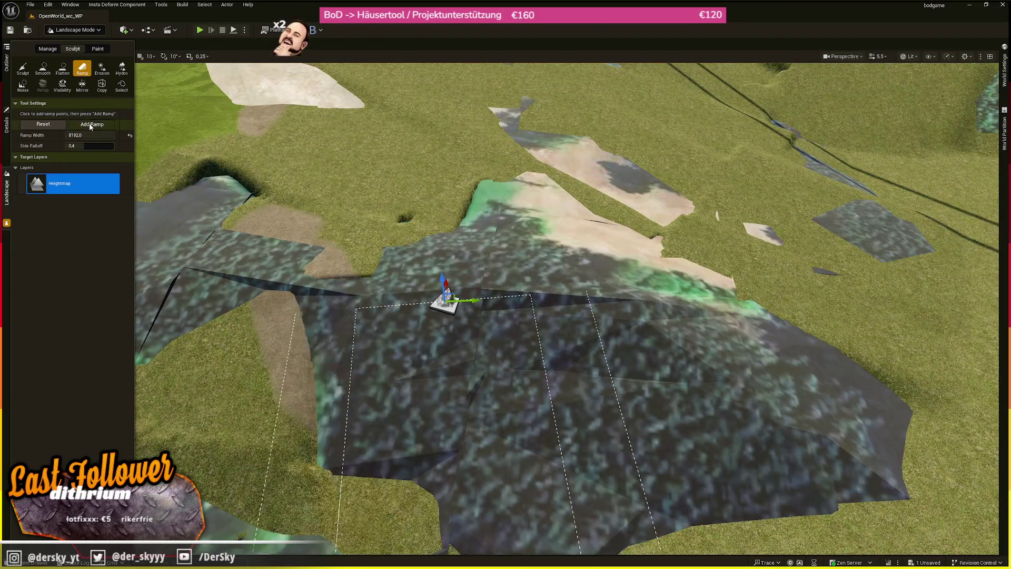
{"action": "scroll", "coordinate": [499, 424], "scroll_direction": "up", "scroll_amount": 5}
{"action": "left_click", "coordinate": [499, 424]}
{"action": "left_click", "coordinate": [476, 176]}
{"action": "left_click_drag", "start_coordinate": [483, 150], "coordinate": [484, 114]}
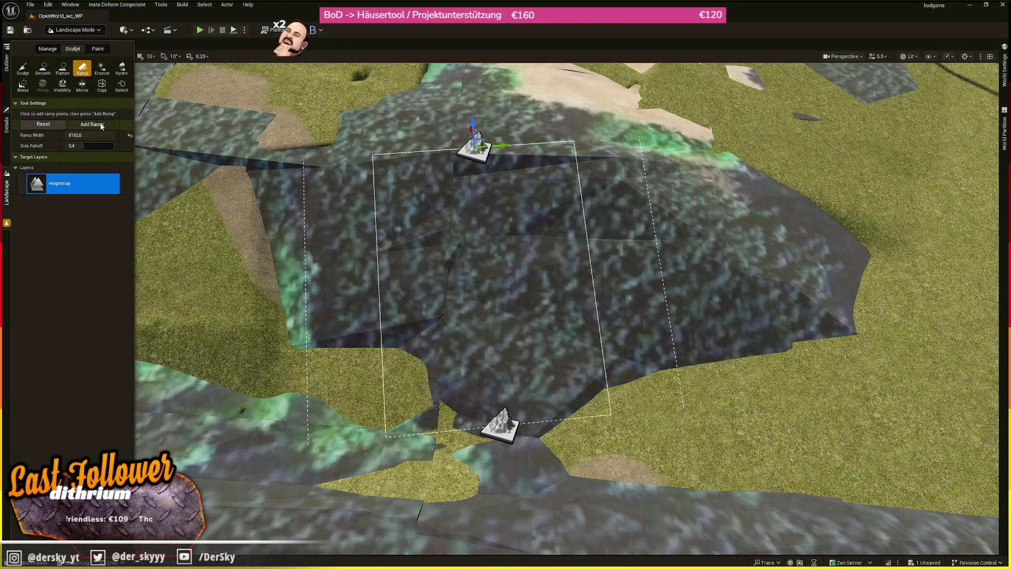
{"action": "left_click", "coordinate": [91, 123]}
Discard the first ramp points and carve a repositioned ramp up the hill.
{"action": "scroll", "coordinate": [297, 363], "scroll_direction": "up", "scroll_amount": 3}
{"action": "left_click", "coordinate": [297, 363]}
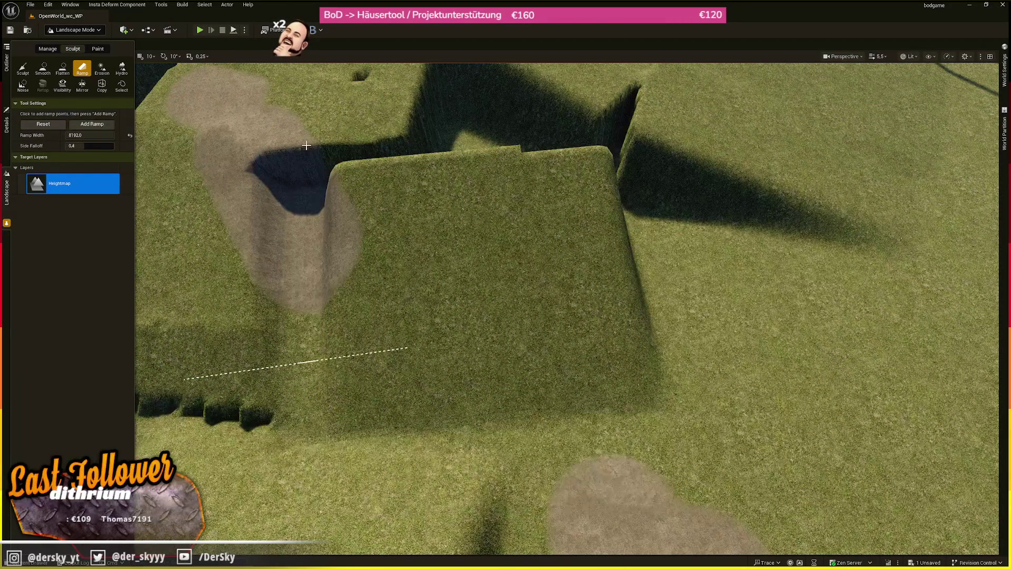
{"action": "left_click", "coordinate": [301, 138]}
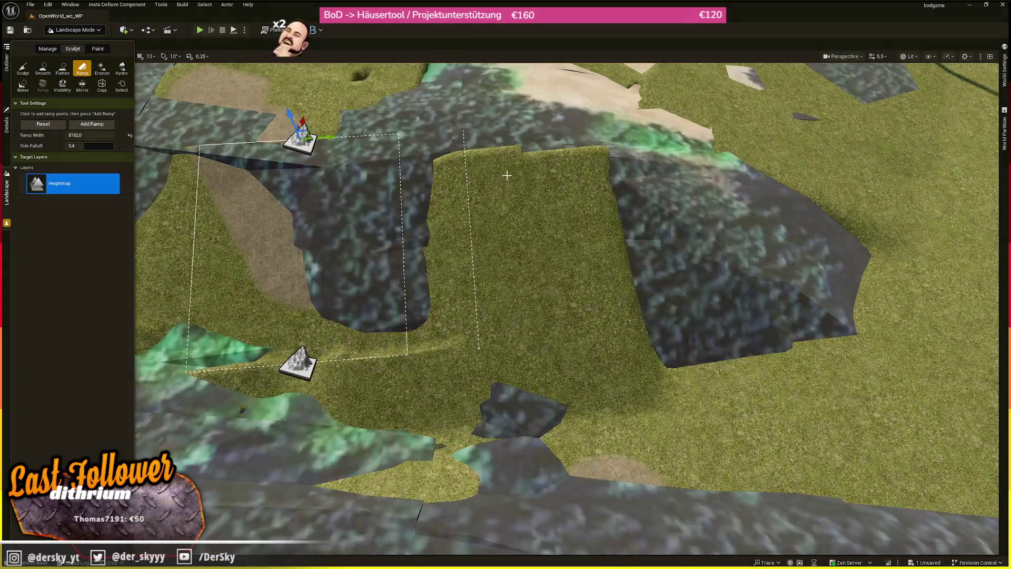
{"action": "left_click_drag", "start_coordinate": [507, 175], "coordinate": [262, 204]}
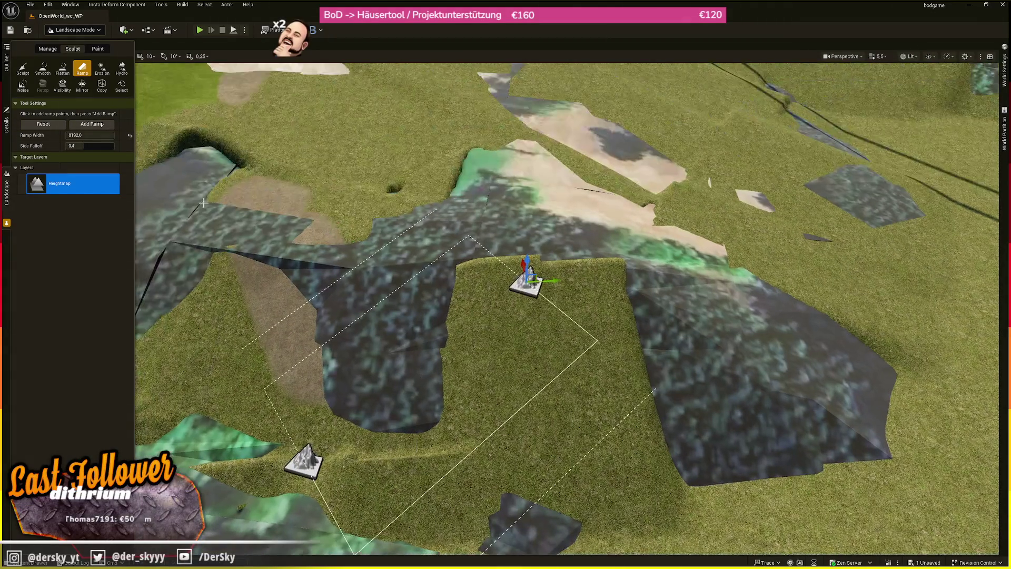
{"action": "left_click", "coordinate": [43, 124]}
{"action": "left_click", "coordinate": [566, 282]}
{"action": "left_click_drag", "start_coordinate": [490, 132], "coordinate": [431, 153]}
{"action": "left_click", "coordinate": [91, 124]}
Replace a misplaced ramp with new points and carve it into the hillside.
{"action": "scroll", "coordinate": [506, 280], "scroll_direction": "up", "scroll_amount": 5}
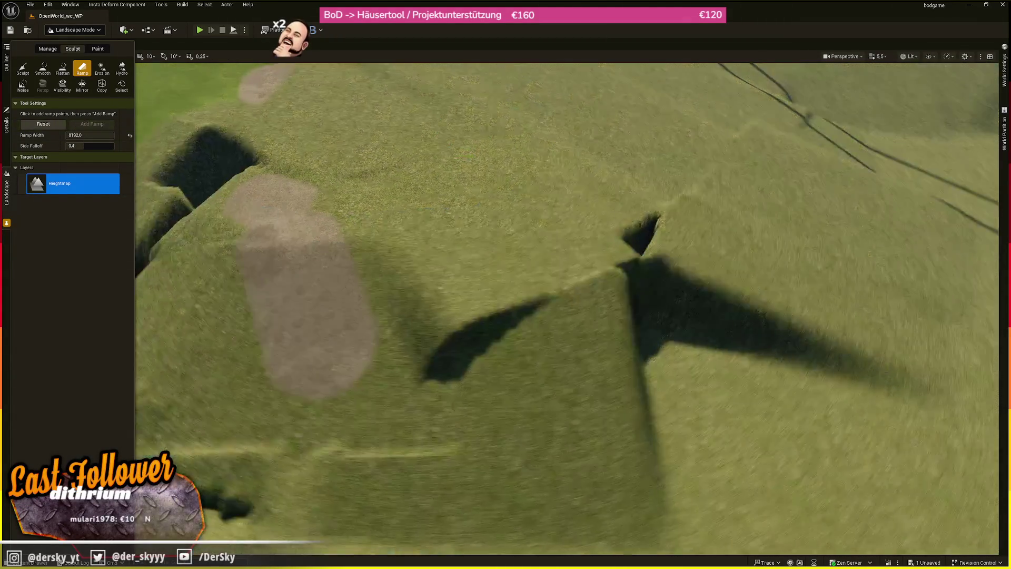
{"action": "left_click", "coordinate": [481, 484]}
{"action": "left_click", "coordinate": [478, 220]}
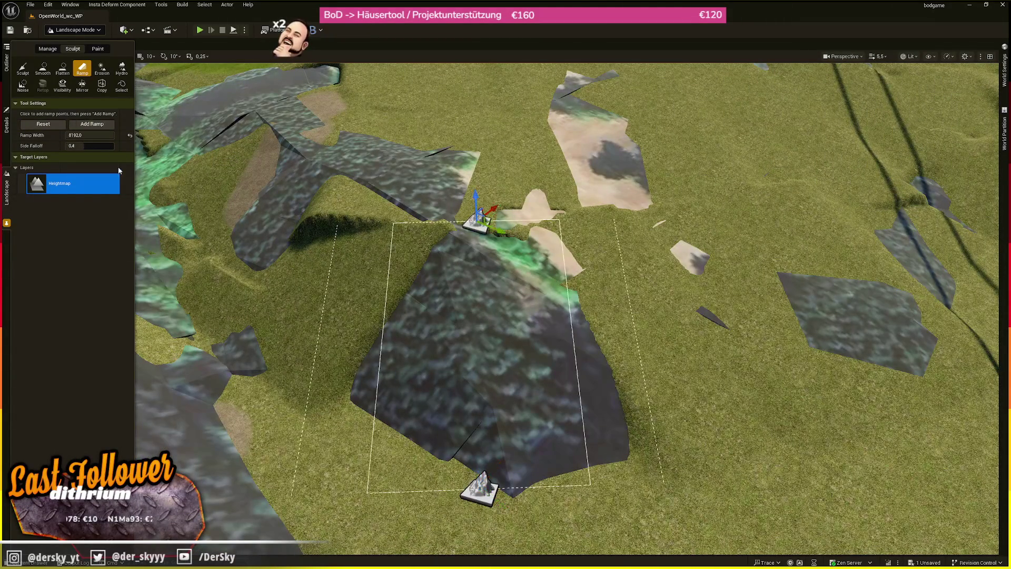
{"action": "left_click", "coordinate": [55, 124]}
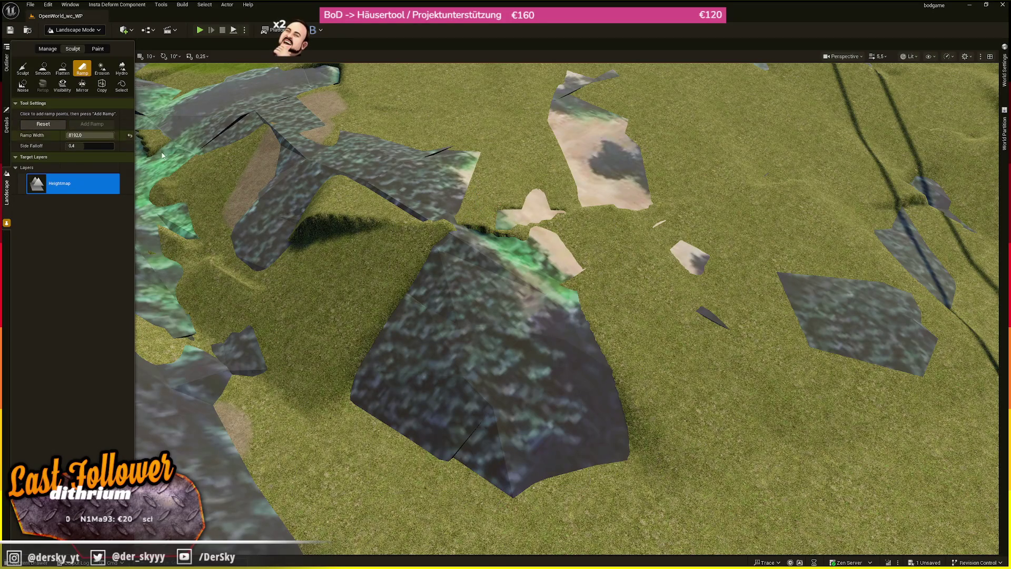
{"action": "left_click", "coordinate": [482, 480]}
{"action": "left_click", "coordinate": [481, 209]}
{"action": "left_click", "coordinate": [91, 124]}
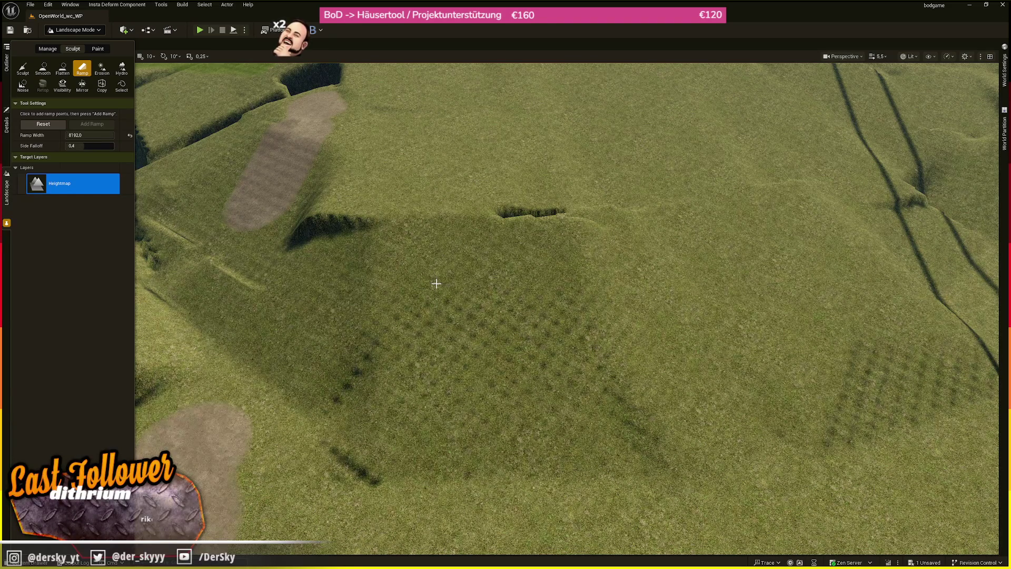
Place a ramp on the hillside, undo it, and reapply it to fill the trench.
{"action": "left_click", "coordinate": [545, 190]}
{"action": "left_click", "coordinate": [542, 240]}
{"action": "left_click", "coordinate": [93, 124]}
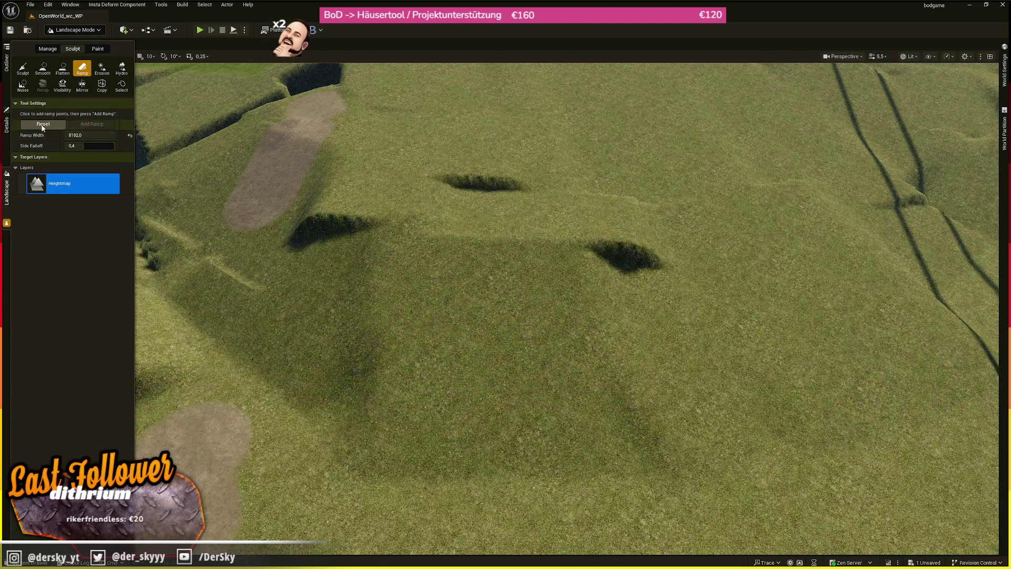
{"action": "key", "text": "ctrl+z"}
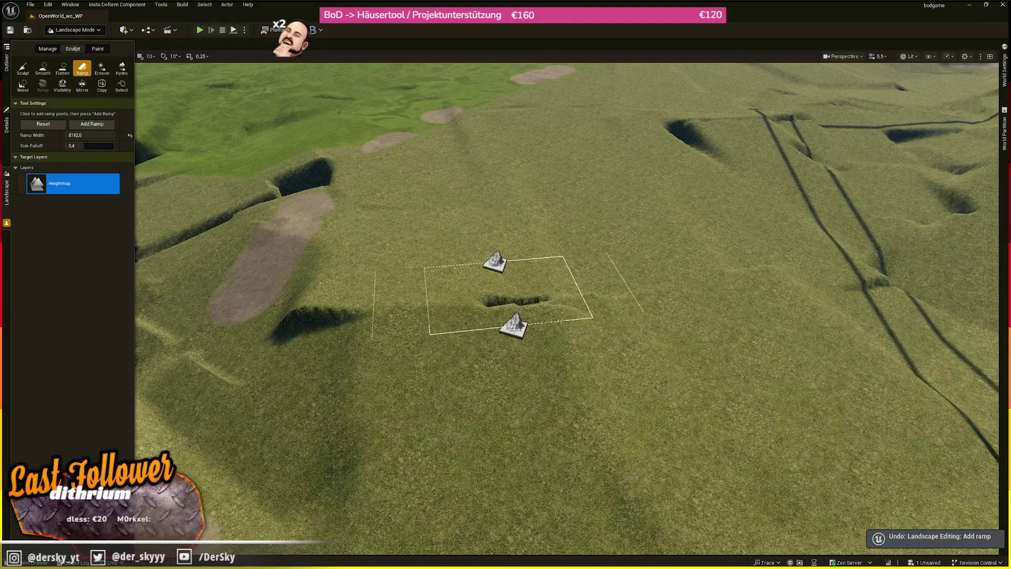
{"action": "left_click", "coordinate": [101, 123]}
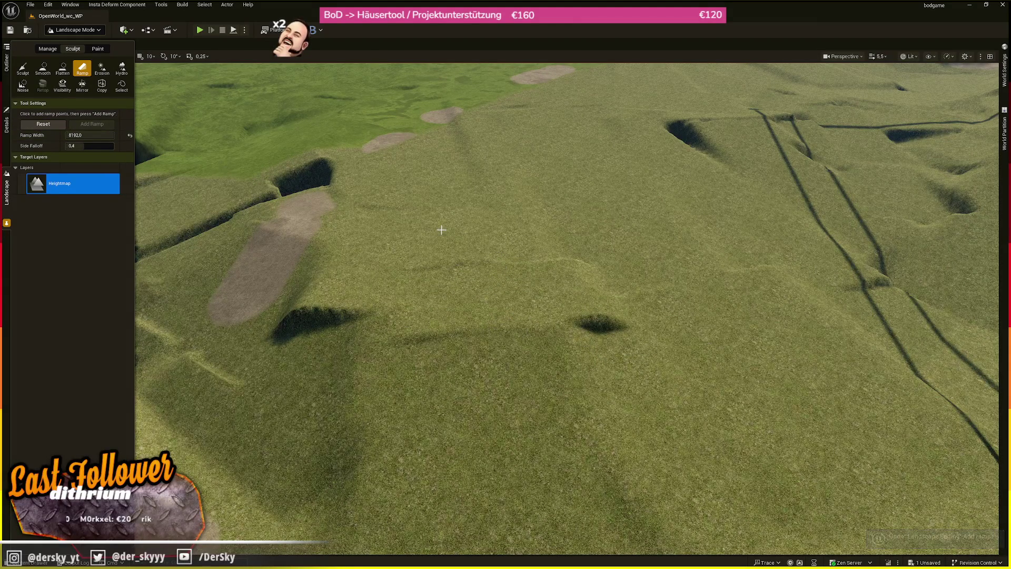
Flatten another ramp farther along the hillside and view the terrain up close.
{"action": "scroll", "coordinate": [387, 247], "scroll_direction": "down", "scroll_amount": 1}
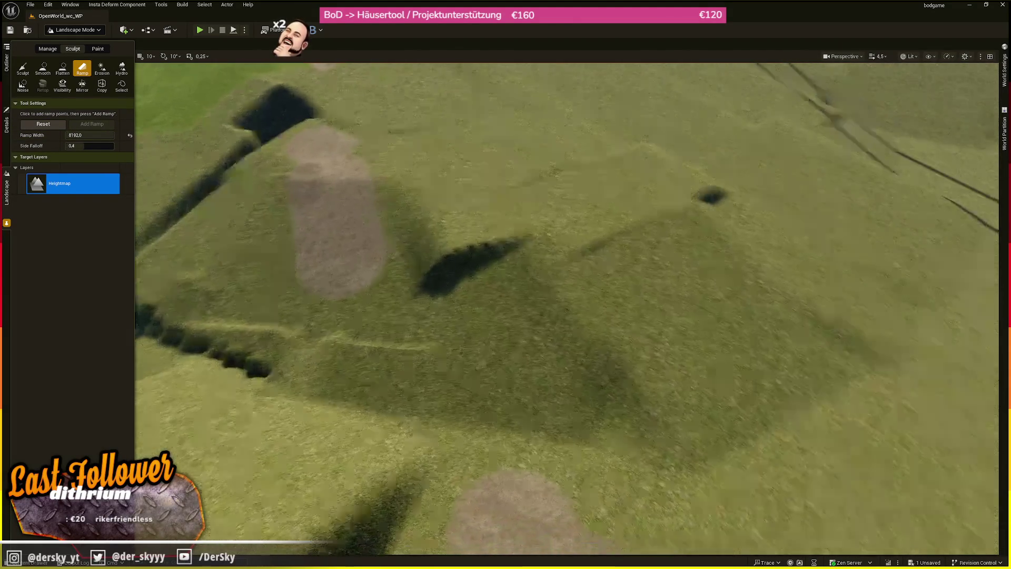
{"action": "left_click", "coordinate": [429, 286]}
{"action": "left_click", "coordinate": [450, 201]}
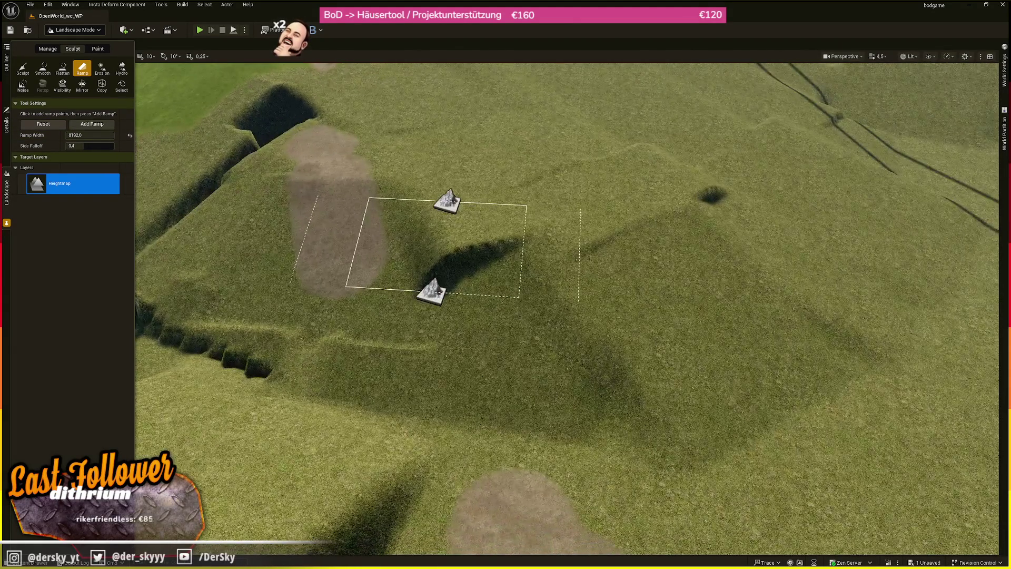
{"action": "left_click", "coordinate": [92, 124]}
{"action": "left_click_drag", "start_coordinate": [316, 196], "coordinate": [316, 197]}
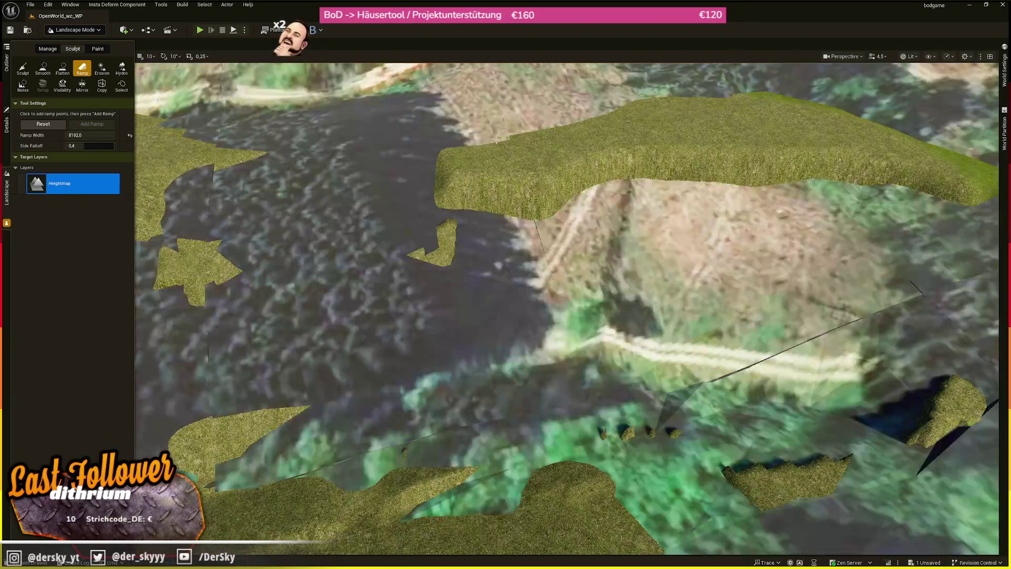
Carve two ramps into the satellite-textured terrain.
{"action": "left_click", "coordinate": [493, 138]}
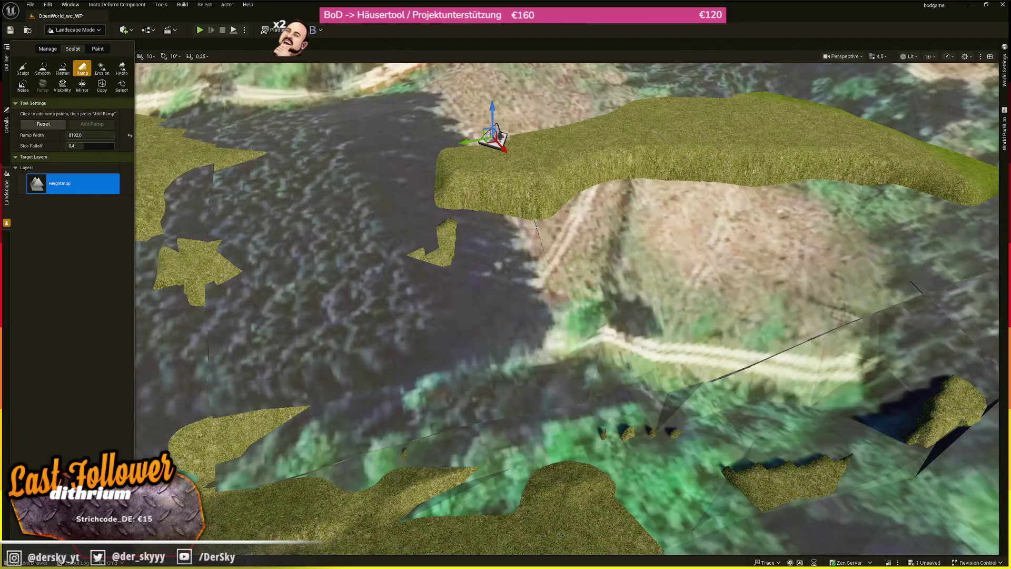
{"action": "left_click", "coordinate": [530, 221]}
{"action": "left_click", "coordinate": [92, 124]}
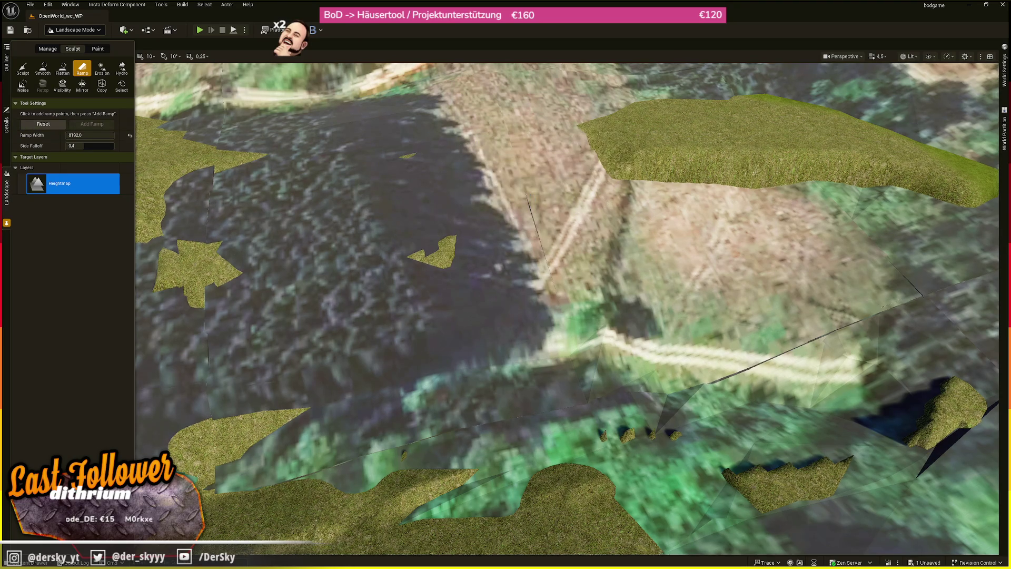
{"action": "scroll", "coordinate": [539, 211], "scroll_direction": "up", "scroll_amount": 5}
{"action": "left_click", "coordinate": [643, 216]}
{"action": "left_click", "coordinate": [603, 141]}
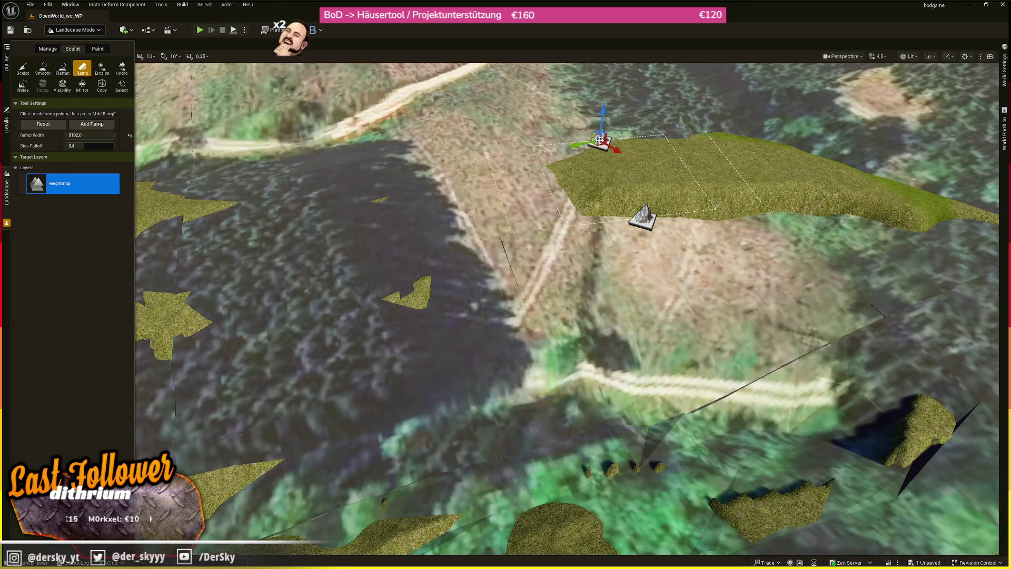
{"action": "left_click", "coordinate": [91, 124]}
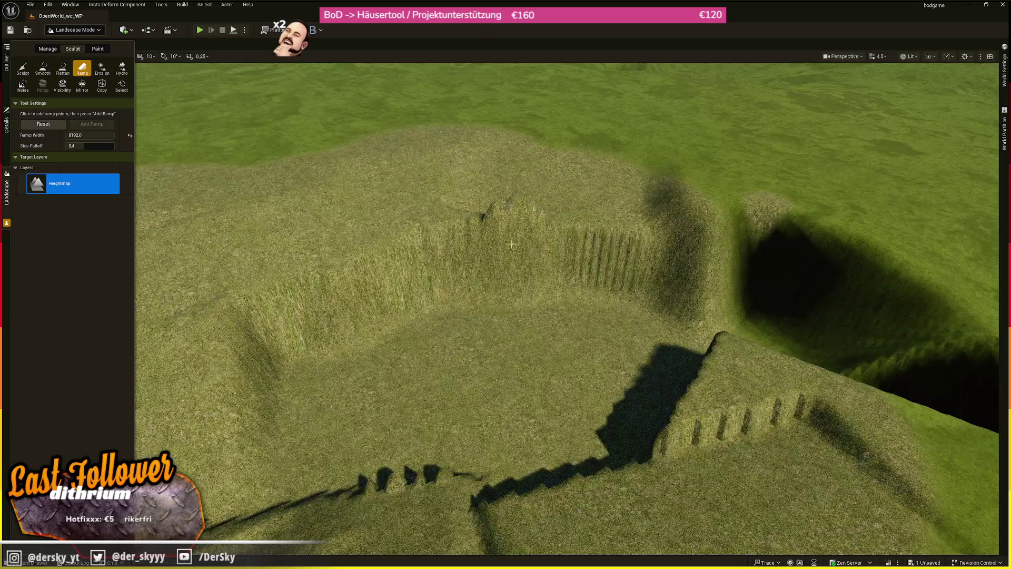
Discard one pending ramp and apply a replacement ramp elsewhere.
{"action": "left_click", "coordinate": [512, 244]}
{"action": "left_click", "coordinate": [566, 139]}
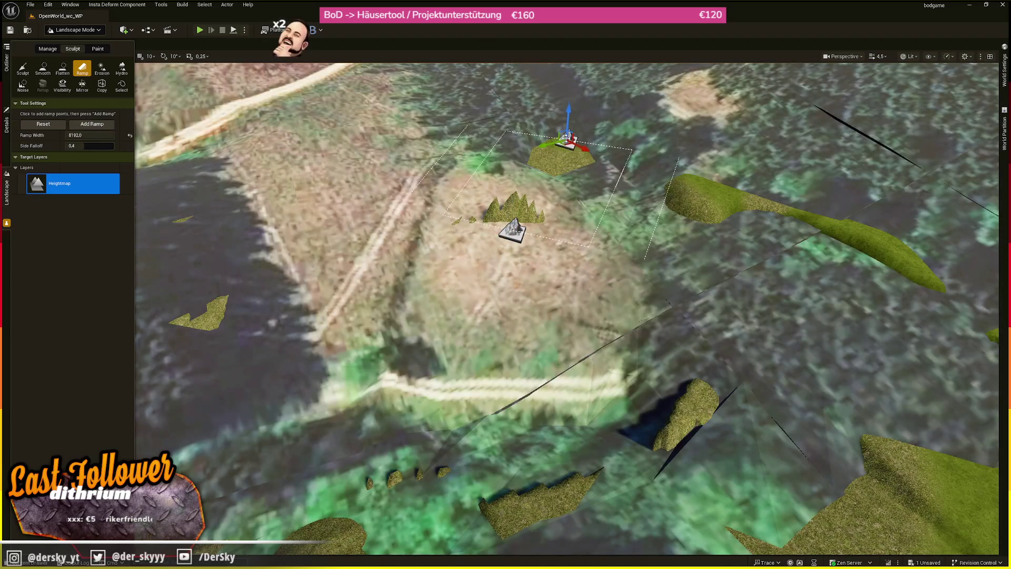
{"action": "left_click", "coordinate": [56, 127]}
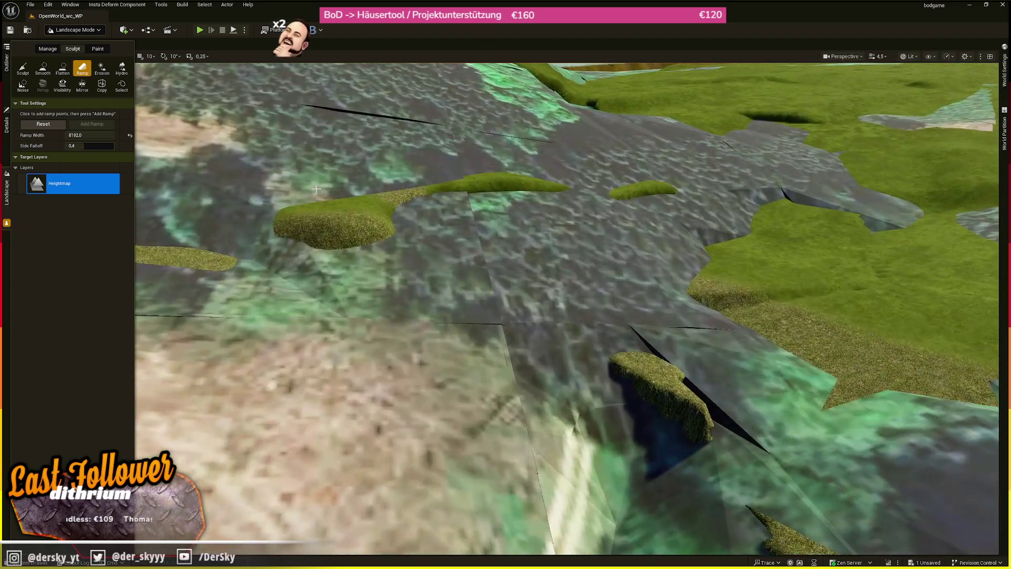
{"action": "left_click", "coordinate": [316, 190]}
{"action": "left_click", "coordinate": [414, 227]}
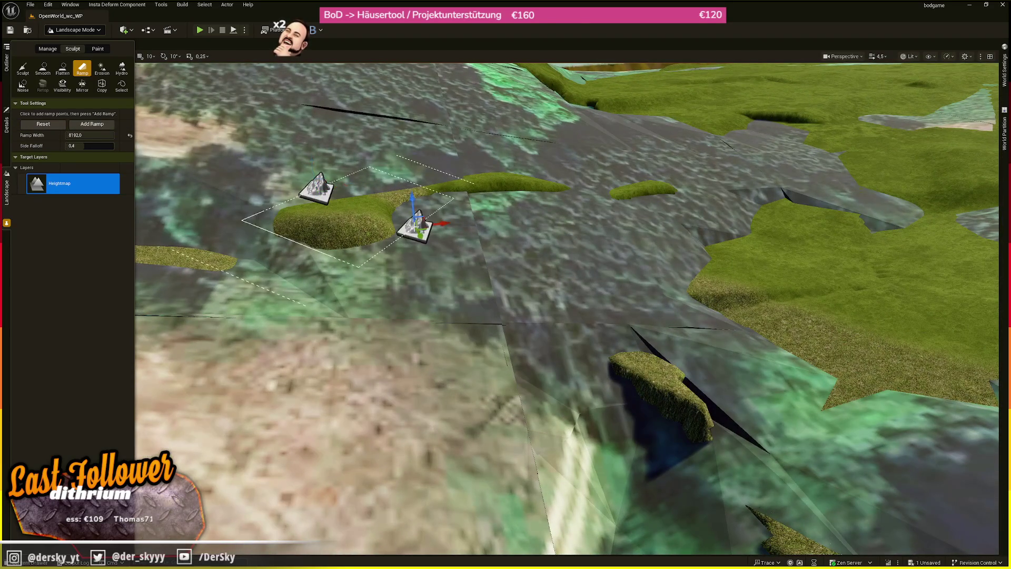
{"action": "left_click", "coordinate": [90, 126]}
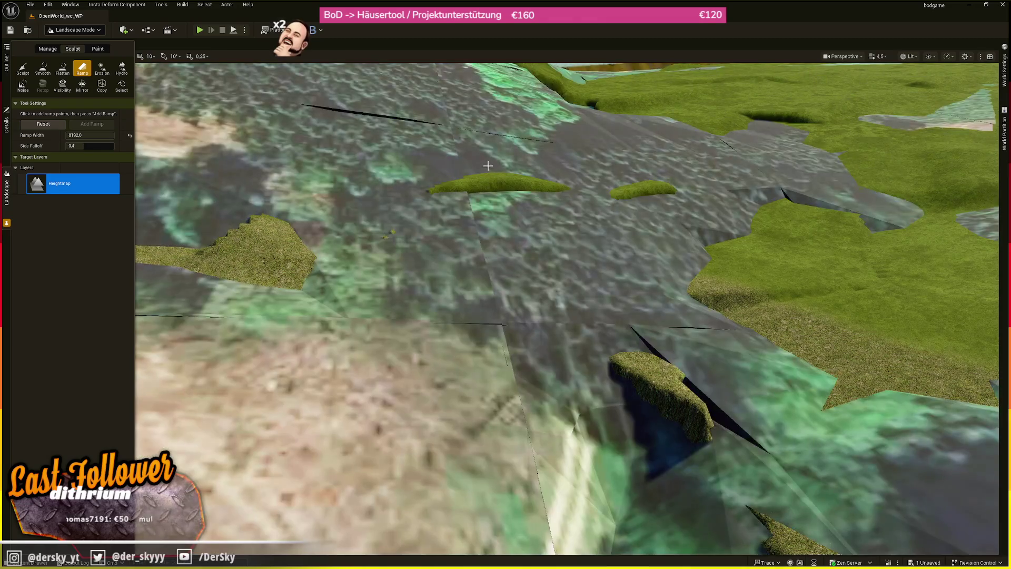
Discard another attempt, then apply a ramp with its second point raised into a level shelf.
{"action": "left_click", "coordinate": [485, 170]}
{"action": "left_click", "coordinate": [510, 201]}
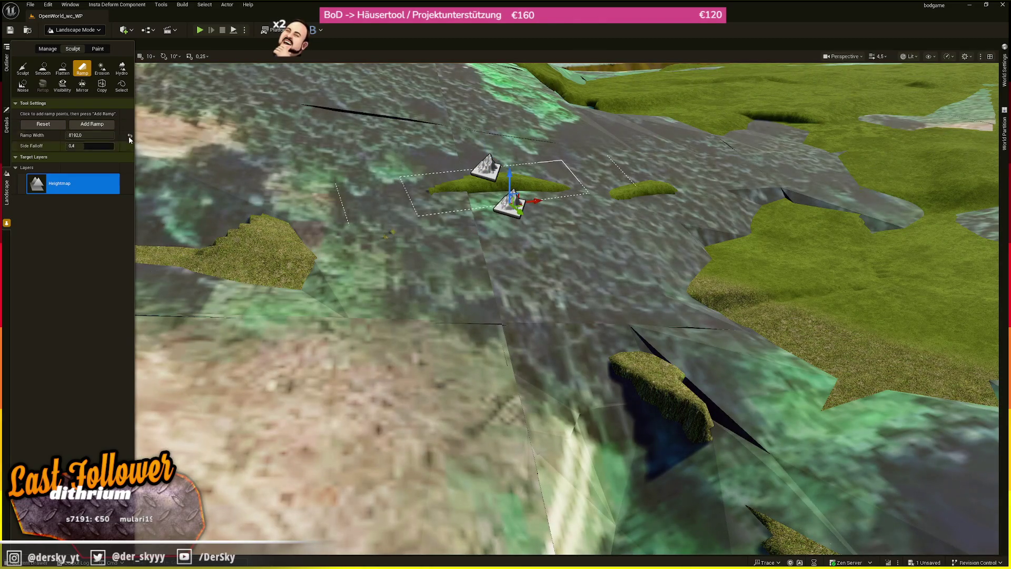
{"action": "left_click", "coordinate": [57, 123]}
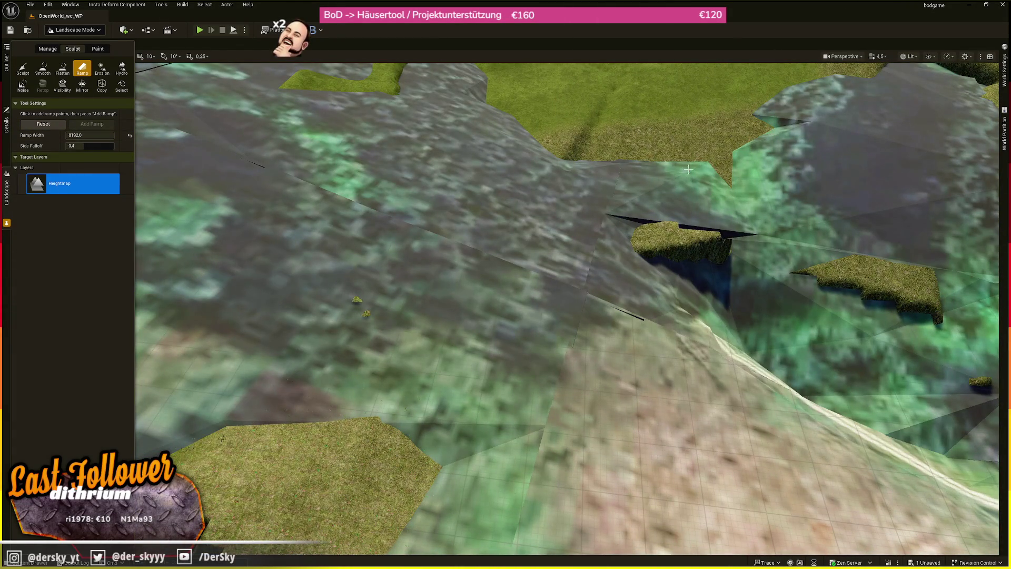
{"action": "left_click", "coordinate": [582, 153]}
{"action": "left_click", "coordinate": [287, 161]}
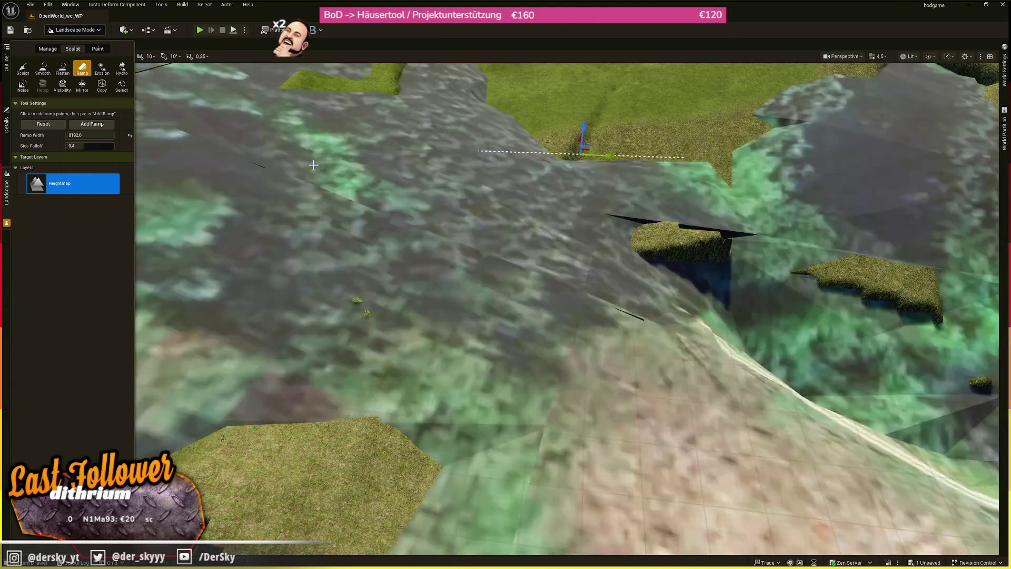
{"action": "left_click_drag", "start_coordinate": [277, 144], "coordinate": [262, 117]}
{"action": "left_click", "coordinate": [83, 124]}
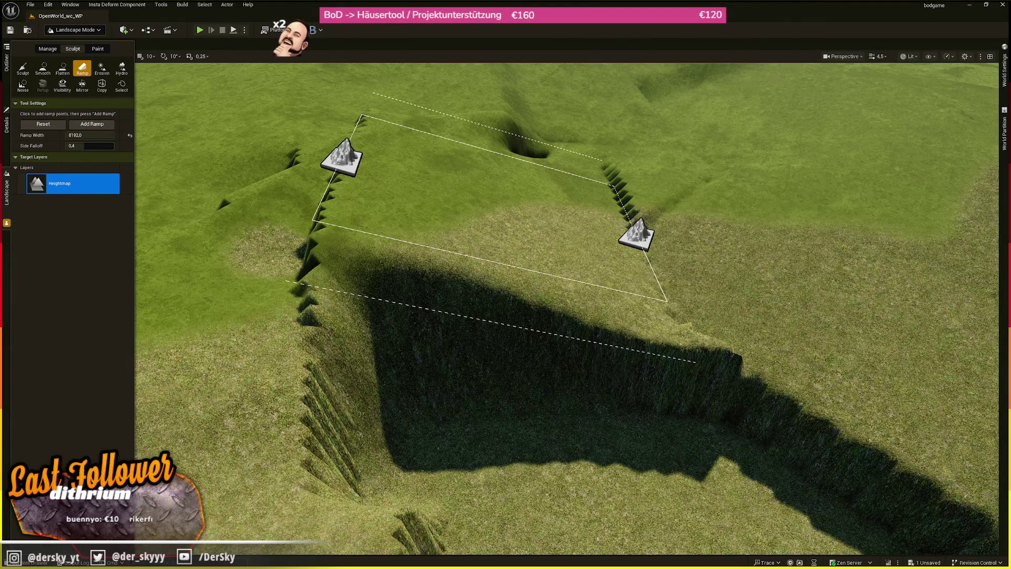
Undo the raised ramp and rebuild it with a lifted, then slightly lowered, upper point.
{"action": "key", "text": "ctrl+z"}
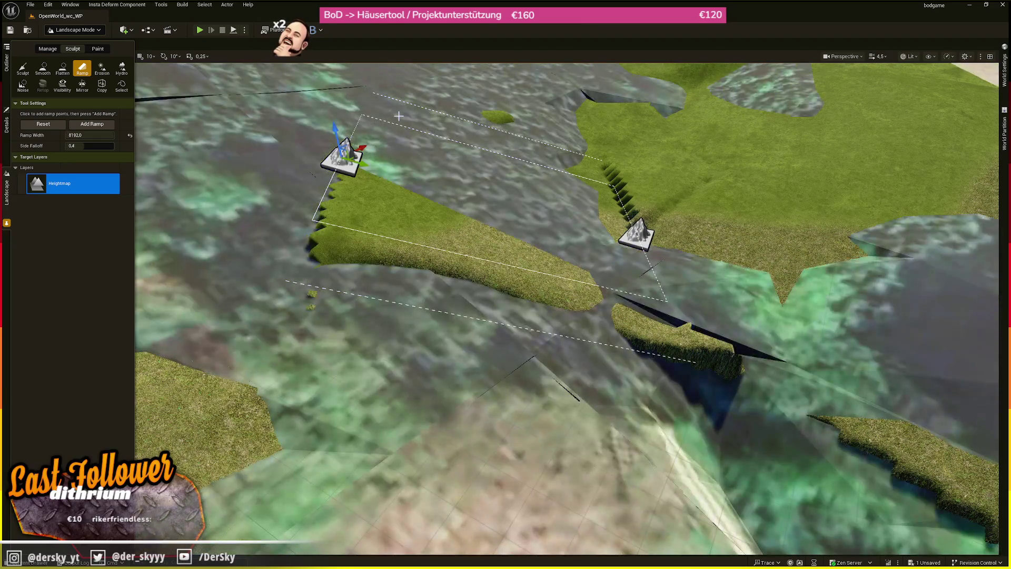
{"action": "left_click", "coordinate": [60, 125]}
{"action": "left_click", "coordinate": [354, 158]}
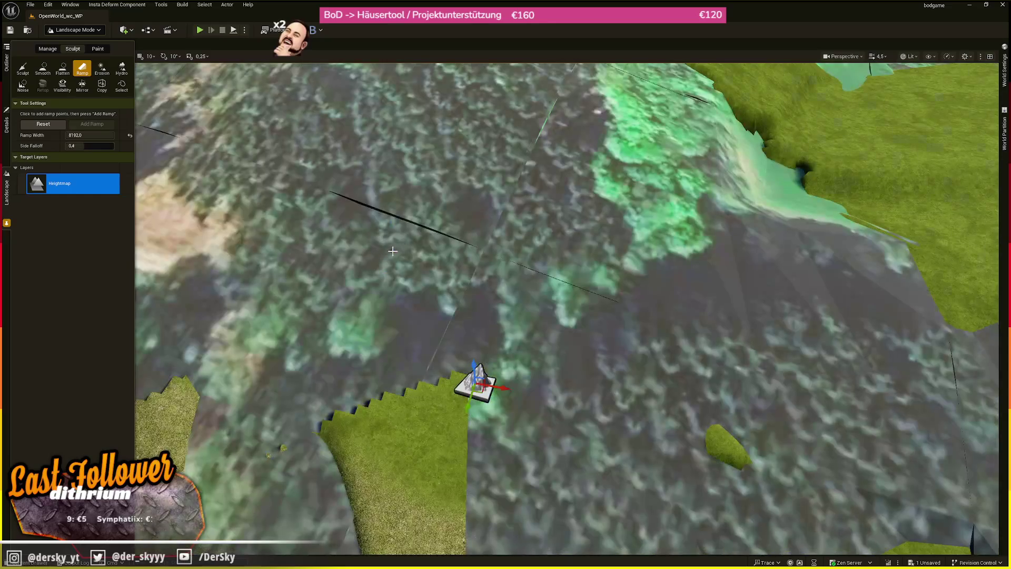
{"action": "left_click", "coordinate": [416, 251]}
{"action": "mouse_move", "coordinate": [413, 229]}
{"action": "left_mouse_down"}
{"action": "mouse_move", "coordinate": [408, 152]}
{"action": "mouse_move", "coordinate": [415, 171]}
{"action": "left_mouse_up"}
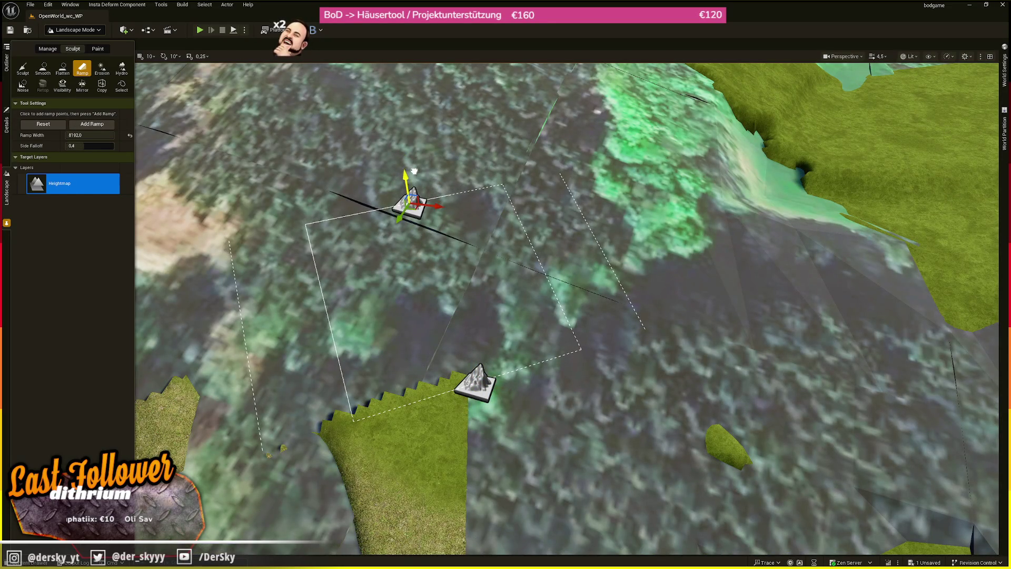
{"action": "left_click", "coordinate": [72, 125]}
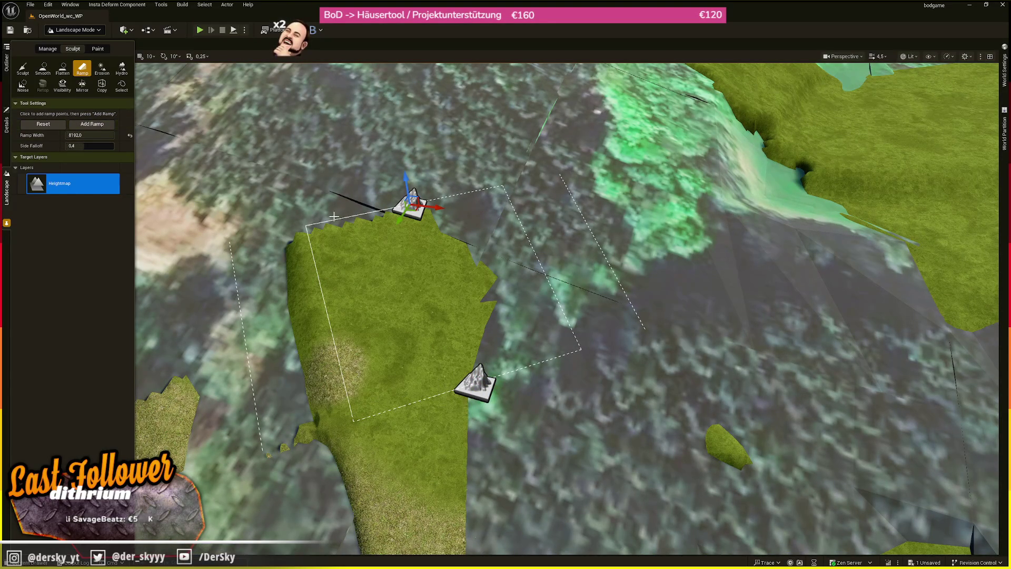
{"action": "left_click_drag", "start_coordinate": [406, 182], "coordinate": [408, 190]}
{"action": "left_click", "coordinate": [92, 124]}
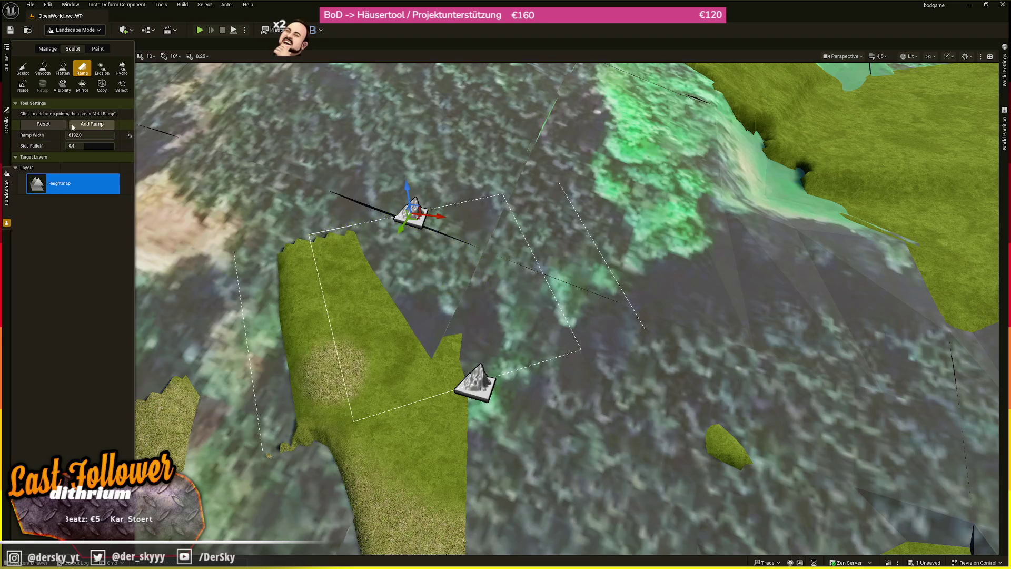
Flatten another ramp toward the horizon and clear the leftover points.
{"action": "scroll", "coordinate": [361, 197], "scroll_direction": "up", "scroll_amount": 5}
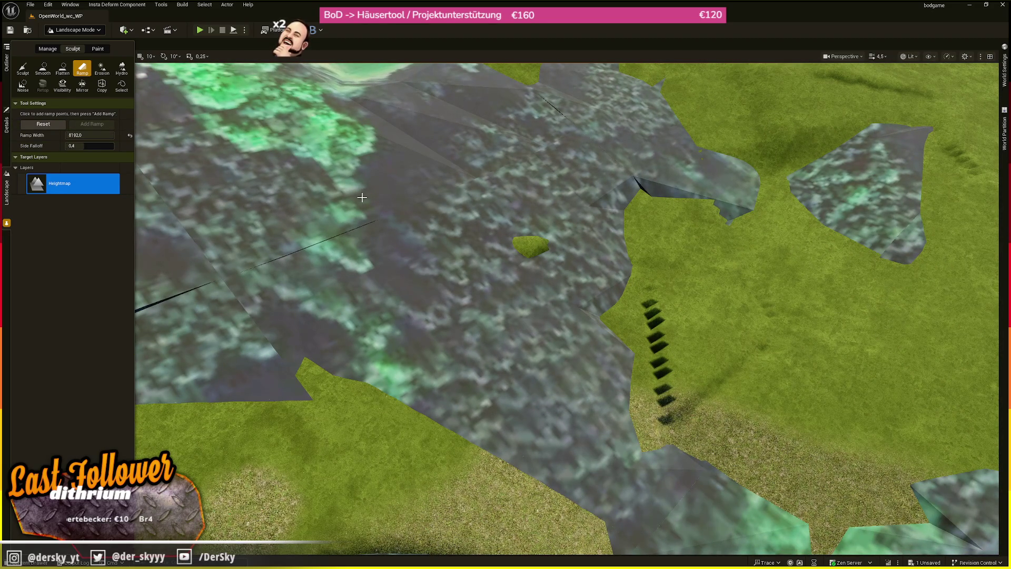
{"action": "mouse_move", "coordinate": [400, 151]}
{"action": "left_mouse_down"}
{"action": "mouse_move", "coordinate": [451, 255]}
{"action": "mouse_move", "coordinate": [453, 211]}
{"action": "mouse_move", "coordinate": [534, 277]}
{"action": "left_mouse_up"}
{"action": "left_click", "coordinate": [586, 468]}
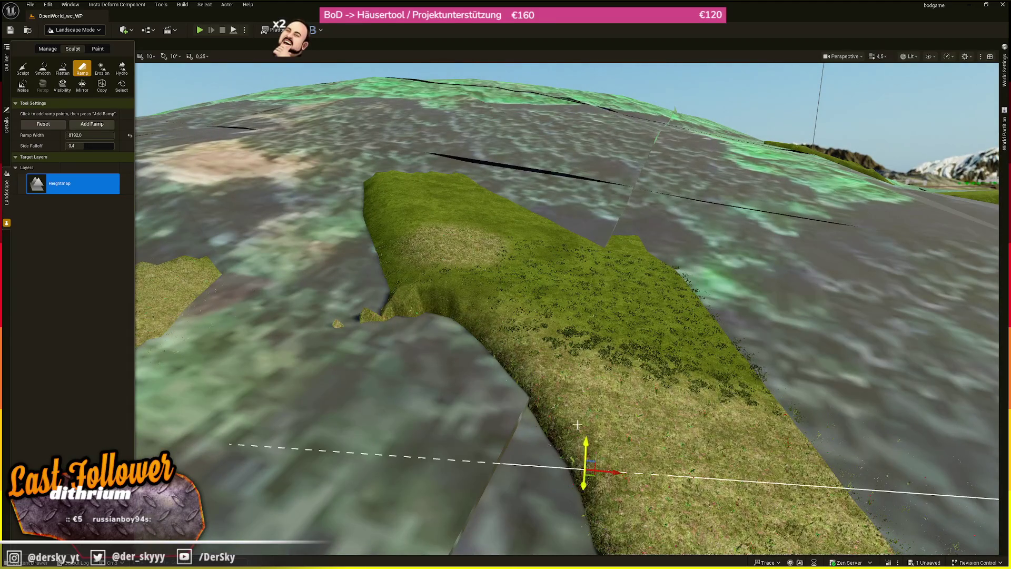
{"action": "left_click", "coordinate": [507, 197]}
{"action": "left_click", "coordinate": [92, 124]}
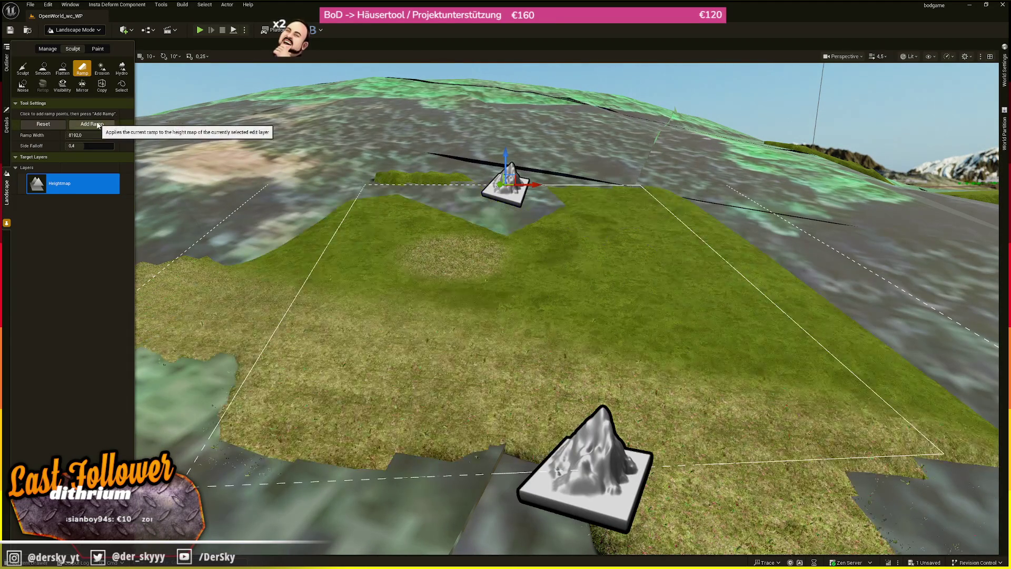
{"action": "left_click", "coordinate": [33, 125]}
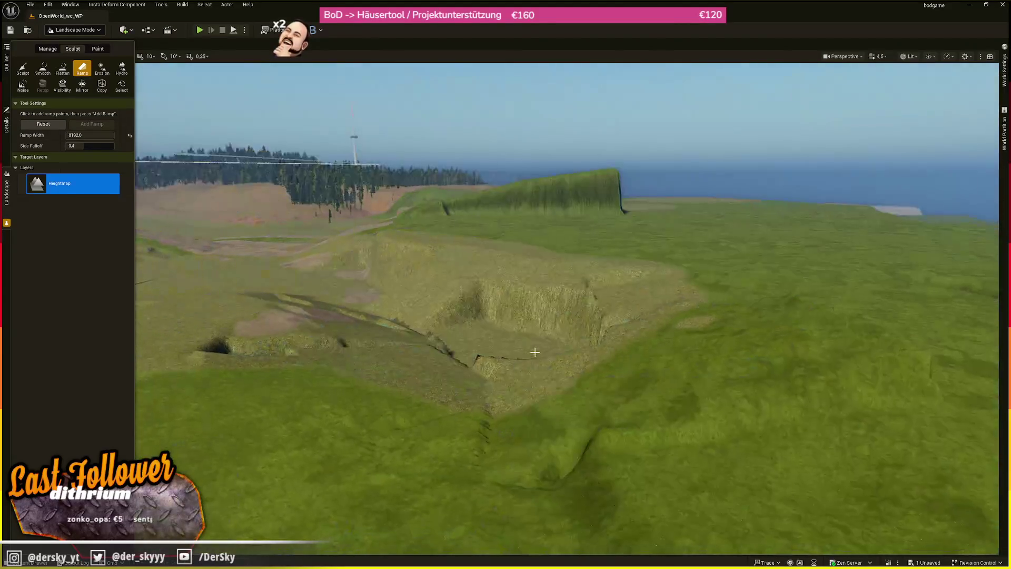
Carve a ramp between two terrain points with its second end lifted upward.
{"action": "scroll", "coordinate": [567, 308], "scroll_direction": "up", "scroll_amount": 2}
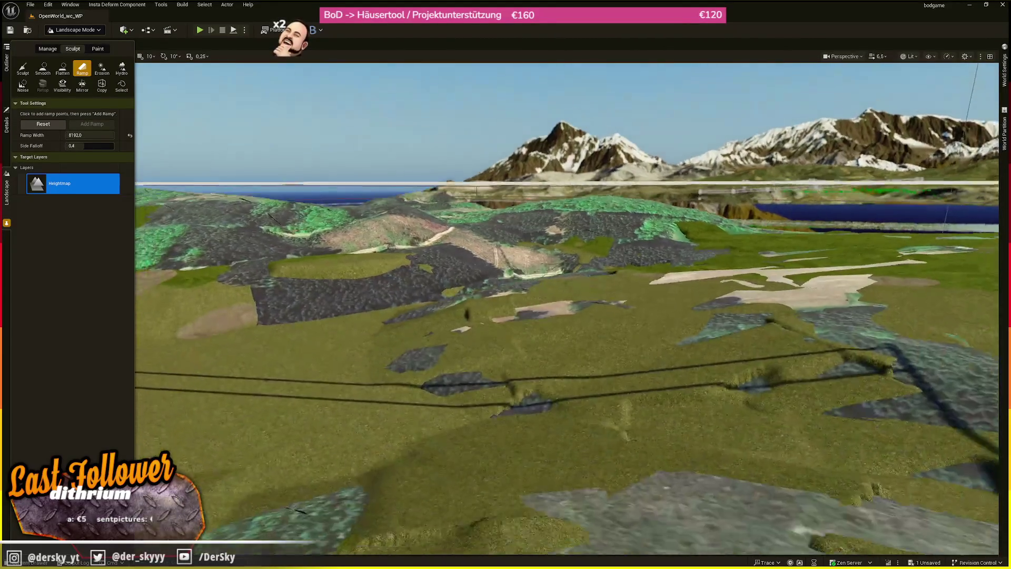
{"action": "scroll", "coordinate": [567, 309], "scroll_direction": "up", "scroll_amount": 2}
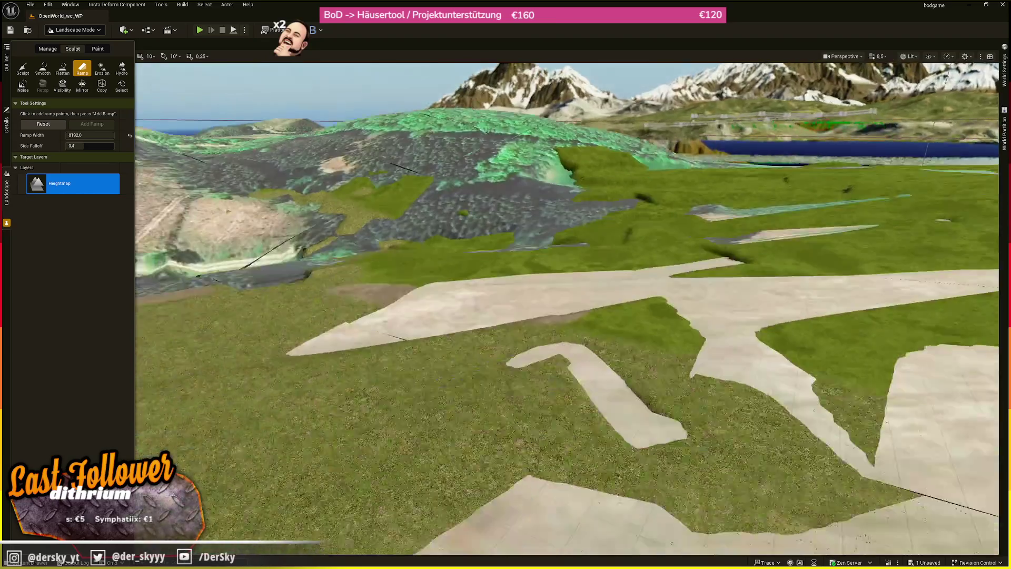
{"action": "scroll", "coordinate": [567, 309], "scroll_direction": "up", "scroll_amount": 2}
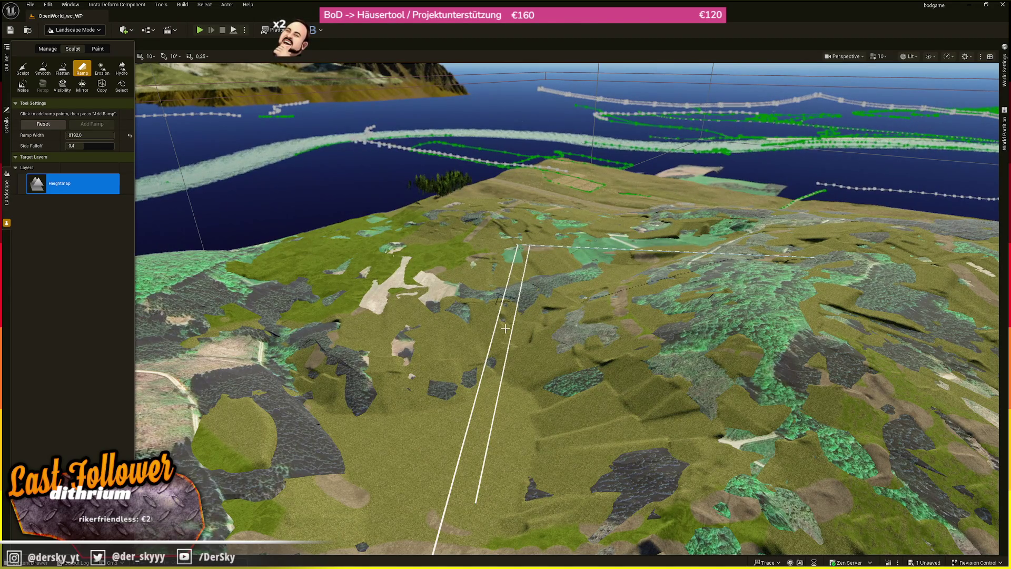
{"action": "scroll", "coordinate": [505, 328], "scroll_direction": "up", "scroll_amount": 15}
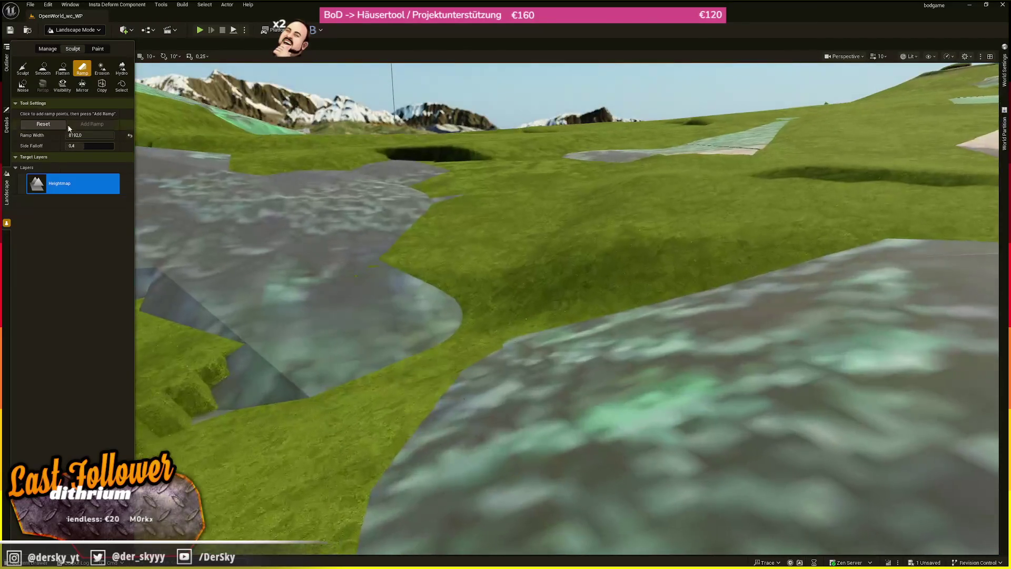
{"action": "scroll", "coordinate": [550, 235], "scroll_direction": "down", "scroll_amount": 5}
{"action": "left_click", "coordinate": [596, 221]}
{"action": "scroll", "coordinate": [596, 221], "scroll_direction": "up", "scroll_amount": 5}
{"action": "left_click", "coordinate": [512, 293]}
{"action": "left_click_drag", "start_coordinate": [512, 293], "coordinate": [513, 241]}
{"action": "left_click", "coordinate": [95, 125]}
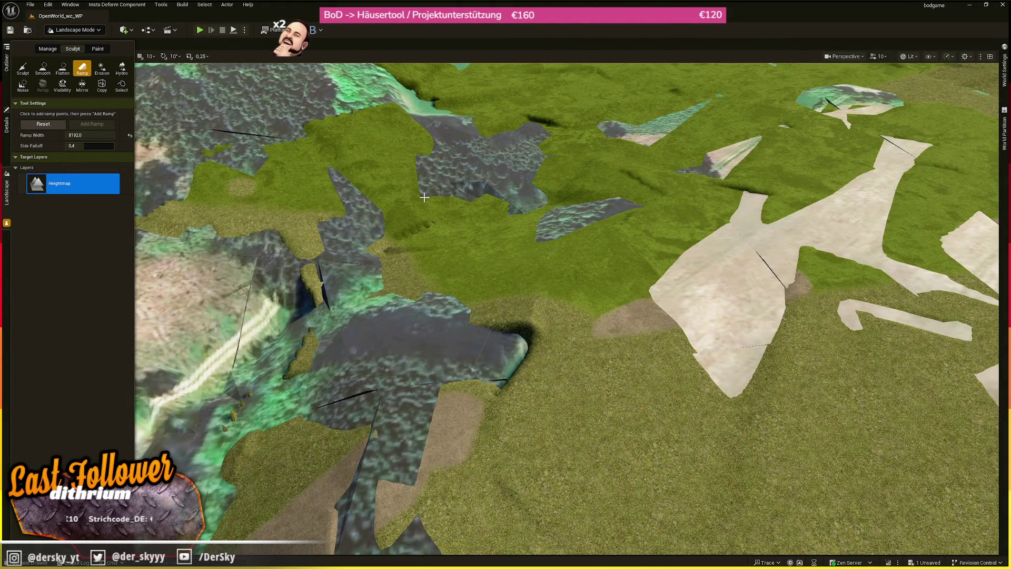
Cut one ramp in the gully and another from the grassy edge, then reset the points.
{"action": "scroll", "coordinate": [429, 155], "scroll_direction": "up", "scroll_amount": 5}
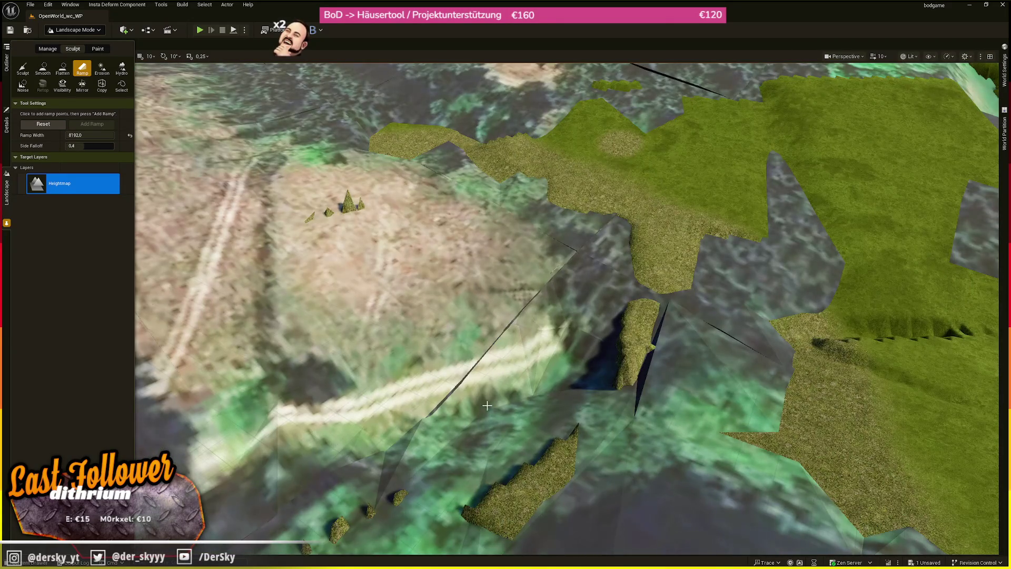
{"action": "left_click", "coordinate": [643, 384]}
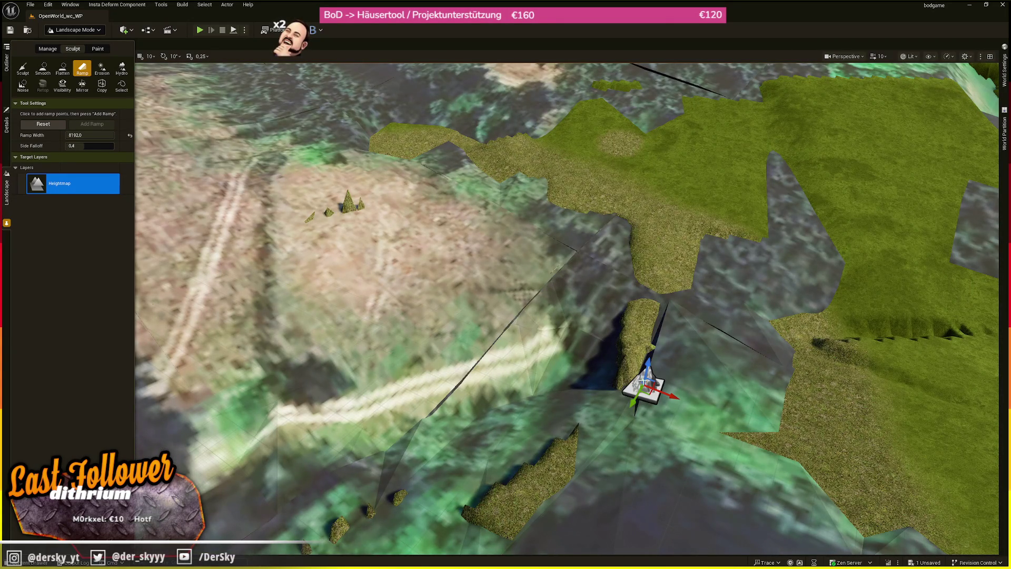
{"action": "left_click", "coordinate": [605, 222]}
{"action": "left_click", "coordinate": [92, 124]}
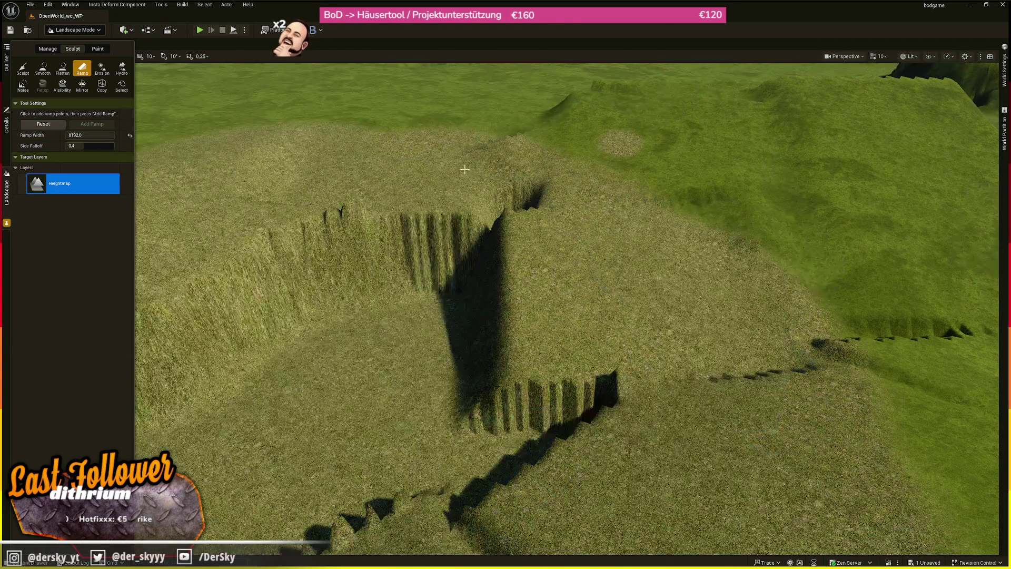
{"action": "left_click", "coordinate": [435, 157]}
{"action": "left_click", "coordinate": [482, 373]}
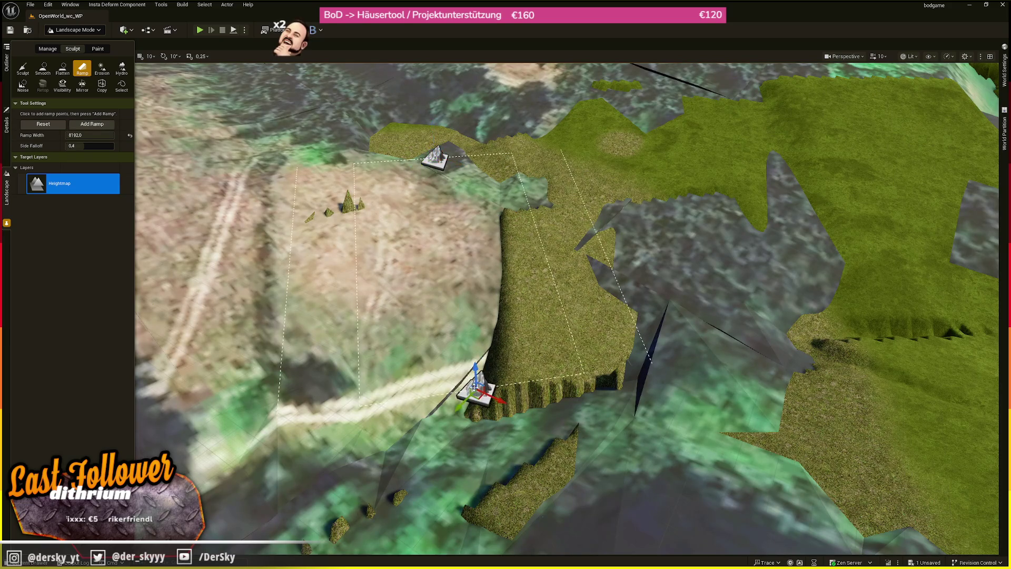
{"action": "left_click", "coordinate": [85, 126]}
{"action": "left_click", "coordinate": [59, 125]}
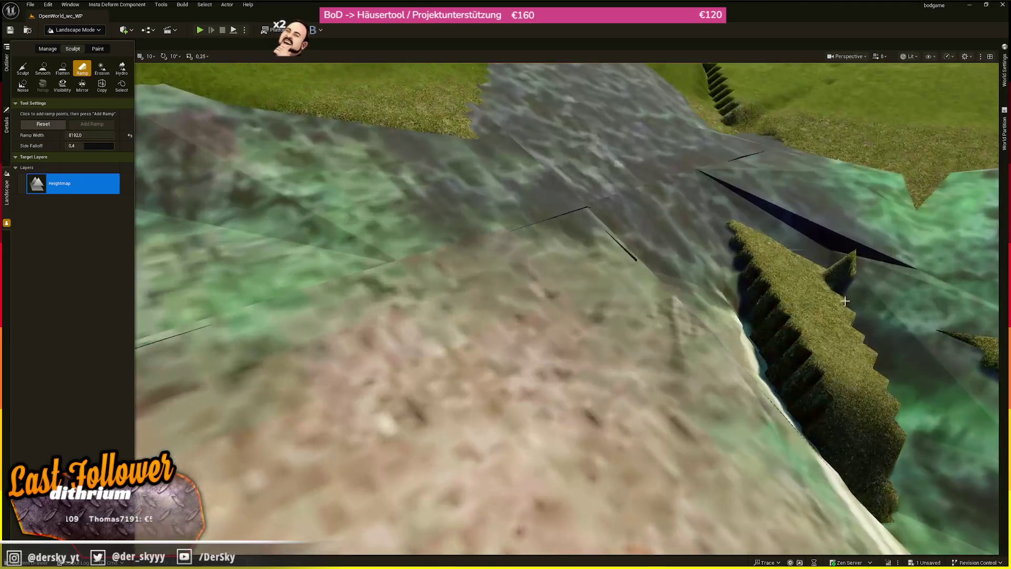
Carve two more ramps into the terrain and fly down into the trenches.
{"action": "left_click", "coordinate": [761, 361]}
{"action": "left_click", "coordinate": [579, 335]}
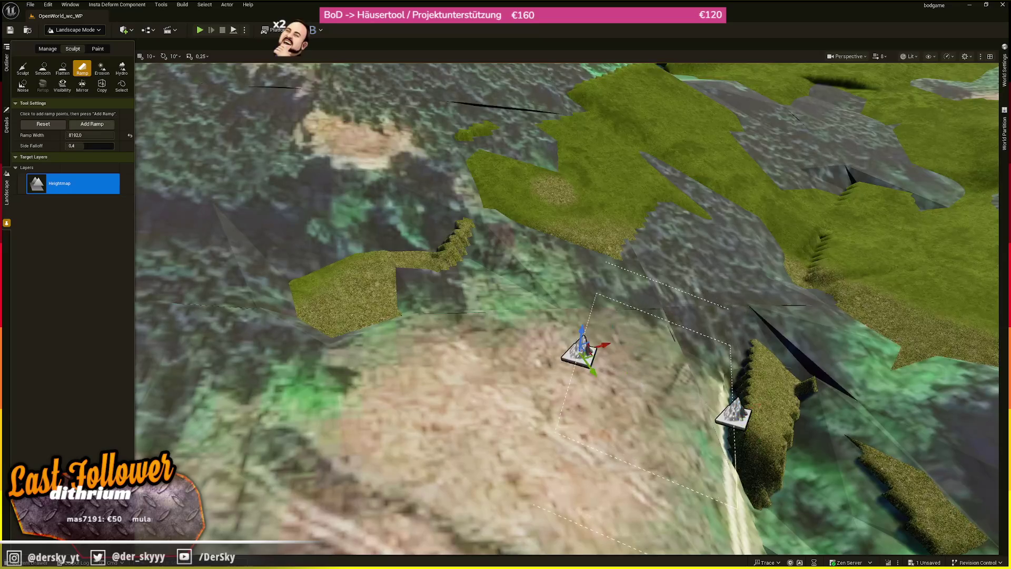
{"action": "left_click", "coordinate": [91, 124]}
{"action": "left_click", "coordinate": [43, 124]}
{"action": "left_click", "coordinate": [577, 332]}
{"action": "left_click", "coordinate": [418, 263]}
{"action": "left_click", "coordinate": [92, 124]}
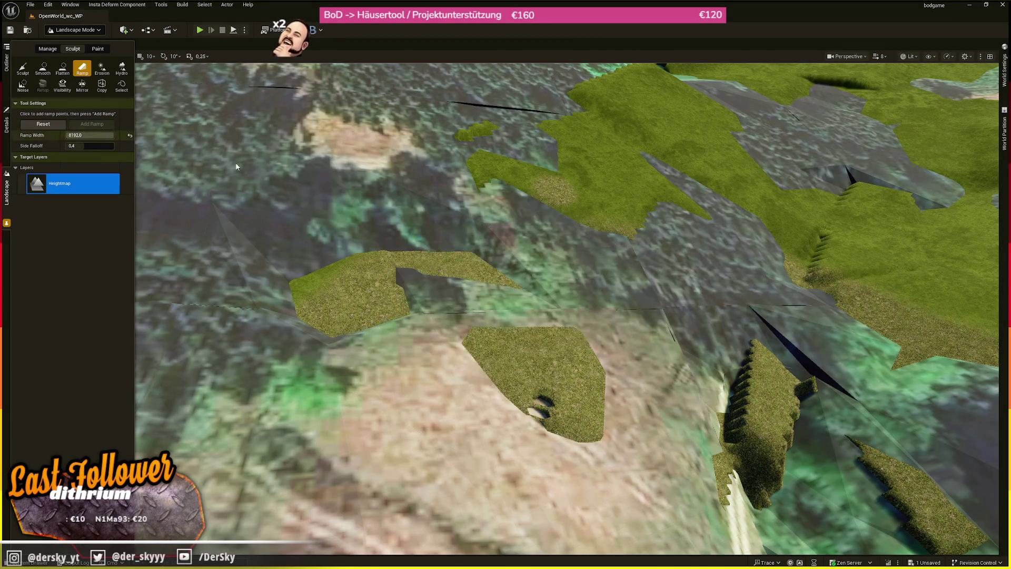
{"action": "scroll", "coordinate": [224, 160], "scroll_direction": "down", "scroll_amount": 3}
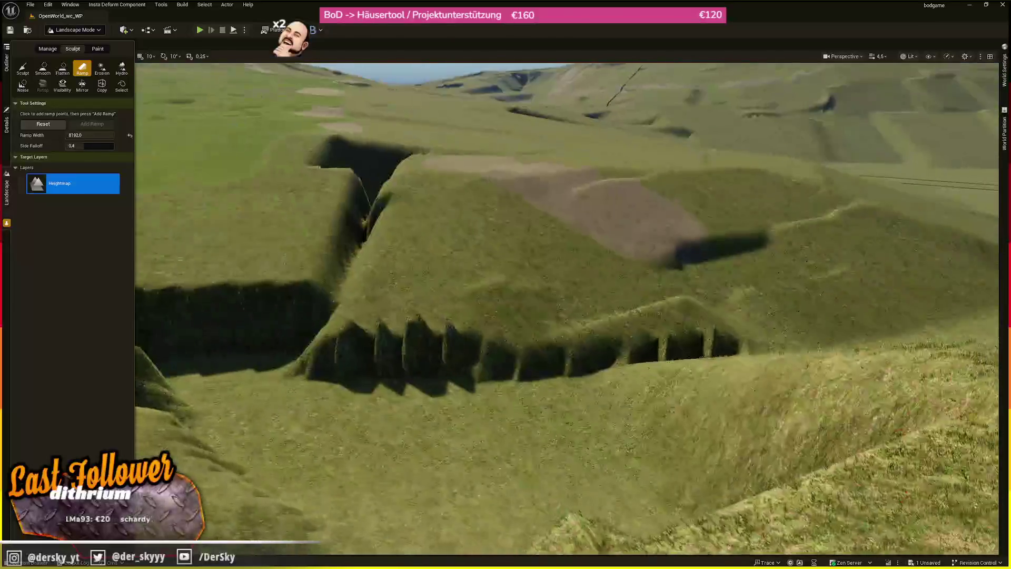
{"action": "scroll", "coordinate": [499, 281], "scroll_direction": "up", "scroll_amount": 3}
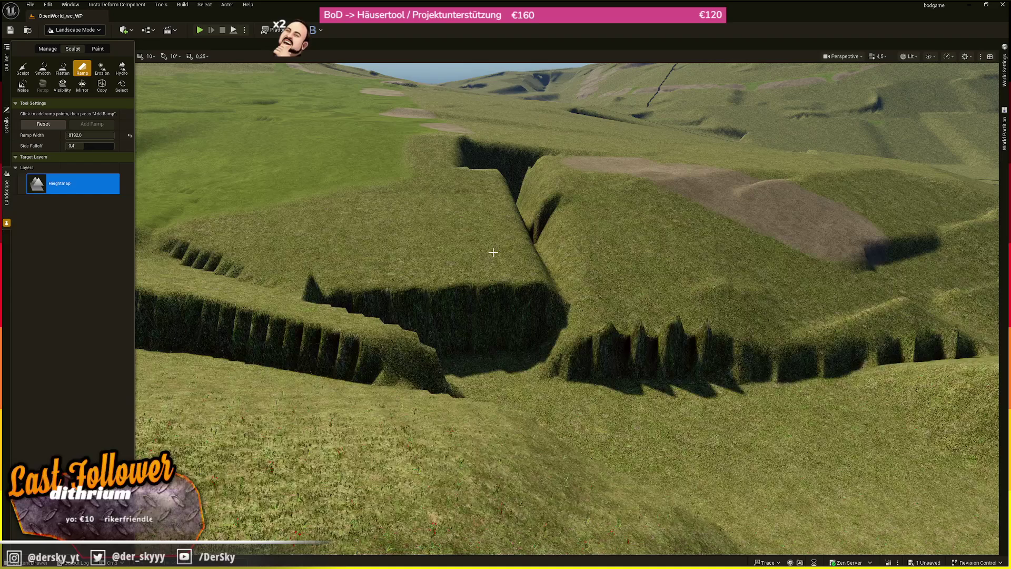
{"action": "scroll", "coordinate": [493, 253], "scroll_direction": "down", "scroll_amount": 2}
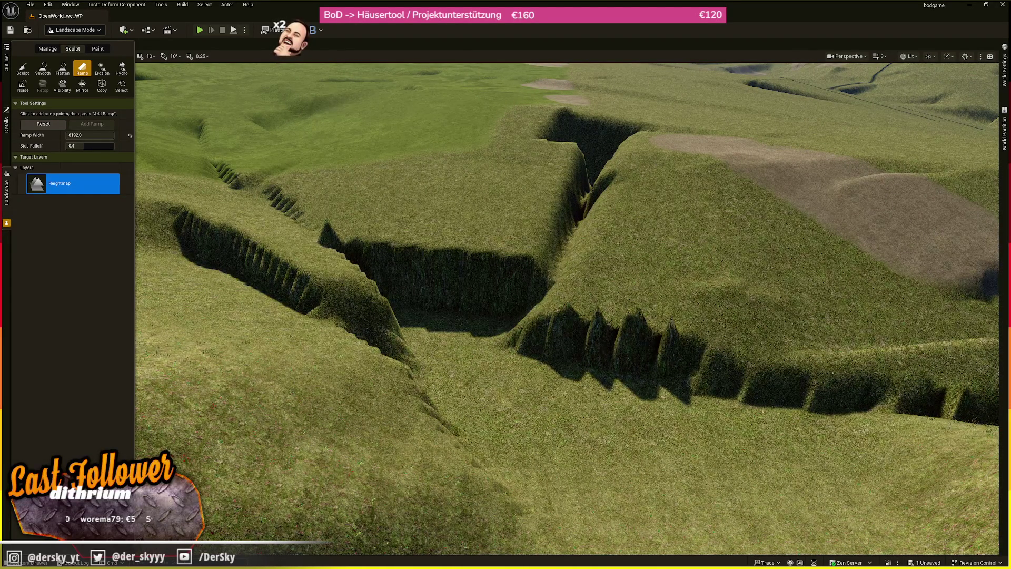
{"action": "key", "text": "w"}
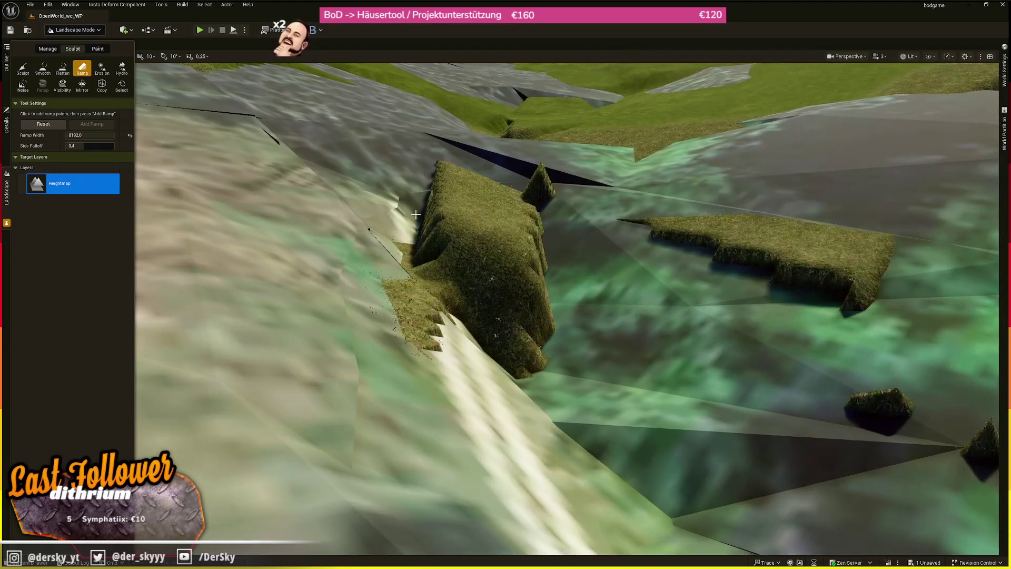
Apply a ramp from the grassy ridge along the trench with Ramp Width 4340.04.
{"action": "left_click", "coordinate": [416, 219]}
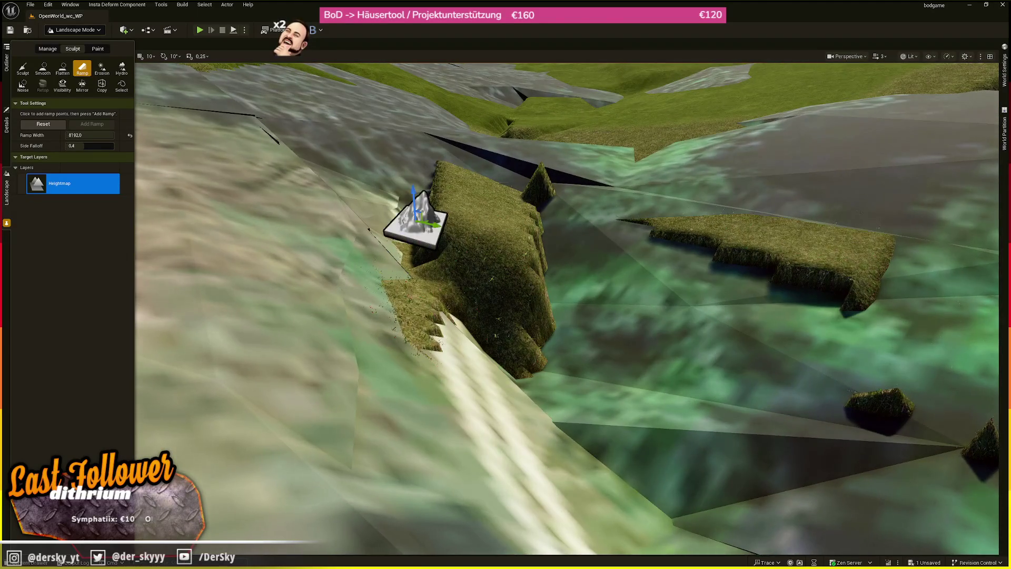
{"action": "scroll", "coordinate": [481, 228], "scroll_direction": "up", "scroll_amount": 3}
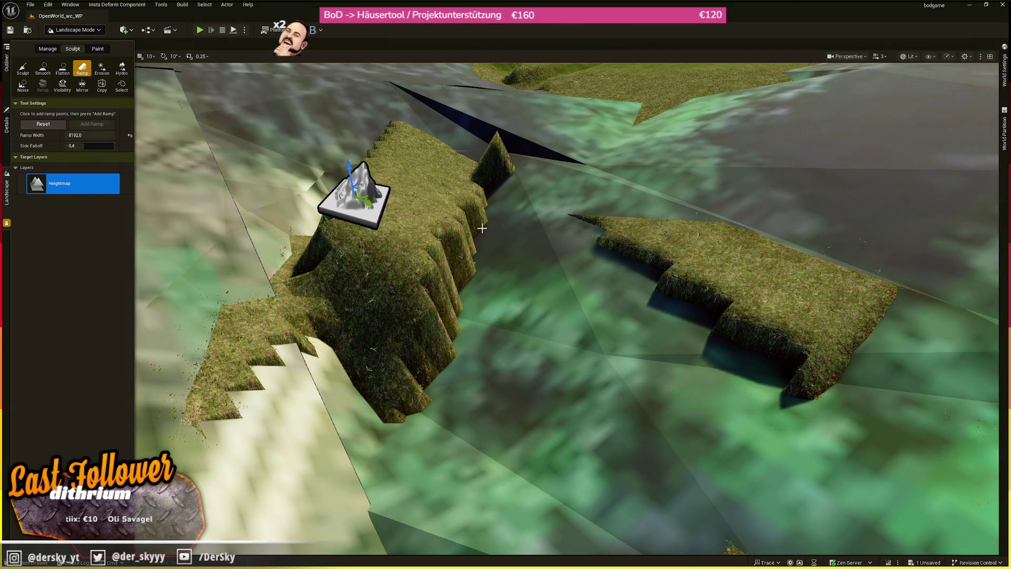
{"action": "left_click", "coordinate": [470, 275]}
{"action": "scroll", "coordinate": [470, 275], "scroll_direction": "up", "scroll_amount": 2}
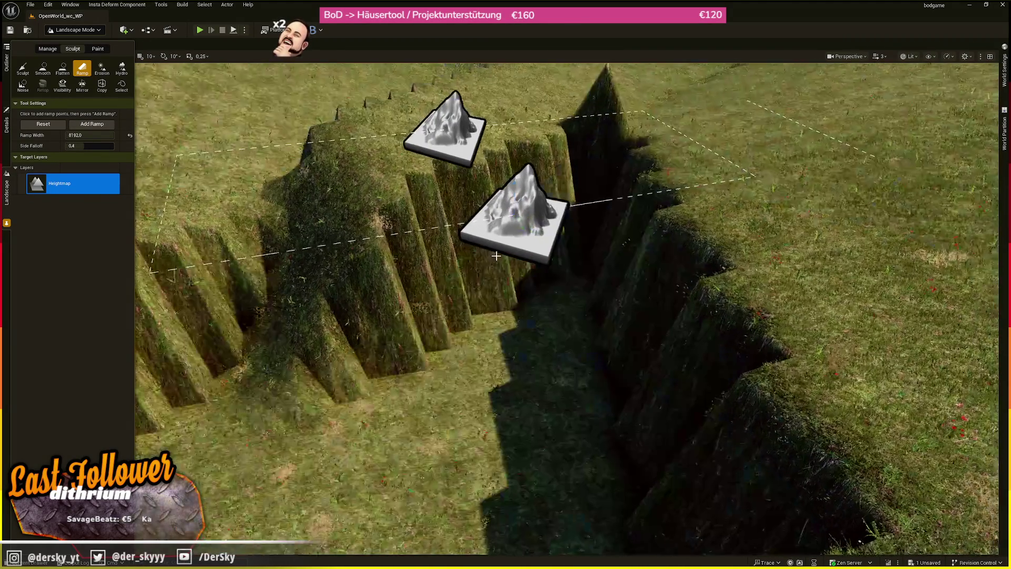
{"action": "mouse_move", "coordinate": [508, 199]}
{"action": "left_mouse_down"}
{"action": "mouse_move", "coordinate": [519, 219]}
{"action": "mouse_move", "coordinate": [535, 203]}
{"action": "mouse_move", "coordinate": [558, 205]}
{"action": "left_mouse_up"}
{"action": "left_click_drag", "start_coordinate": [108, 135], "coordinate": [79, 136]}
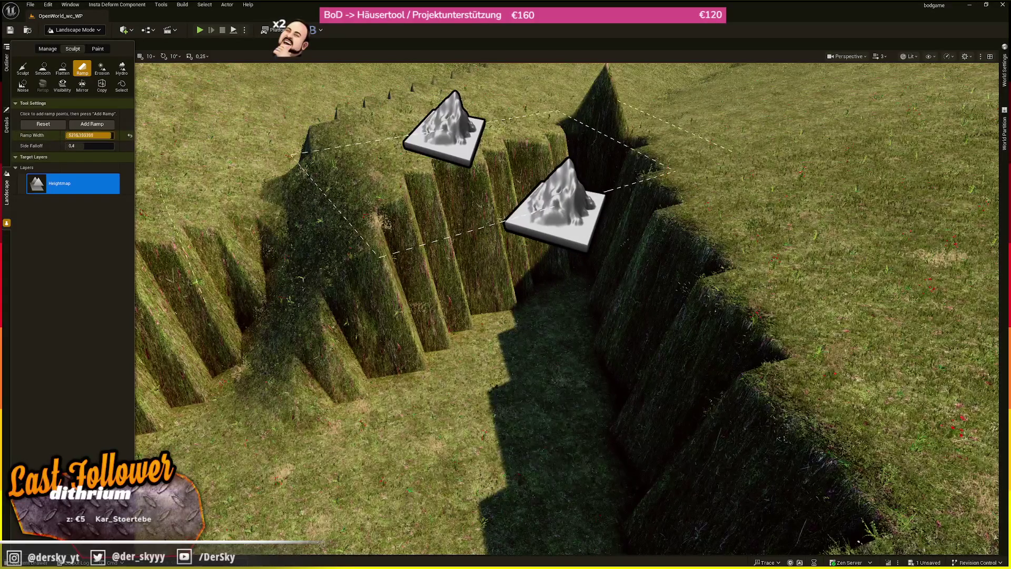
{"action": "left_click", "coordinate": [98, 125]}
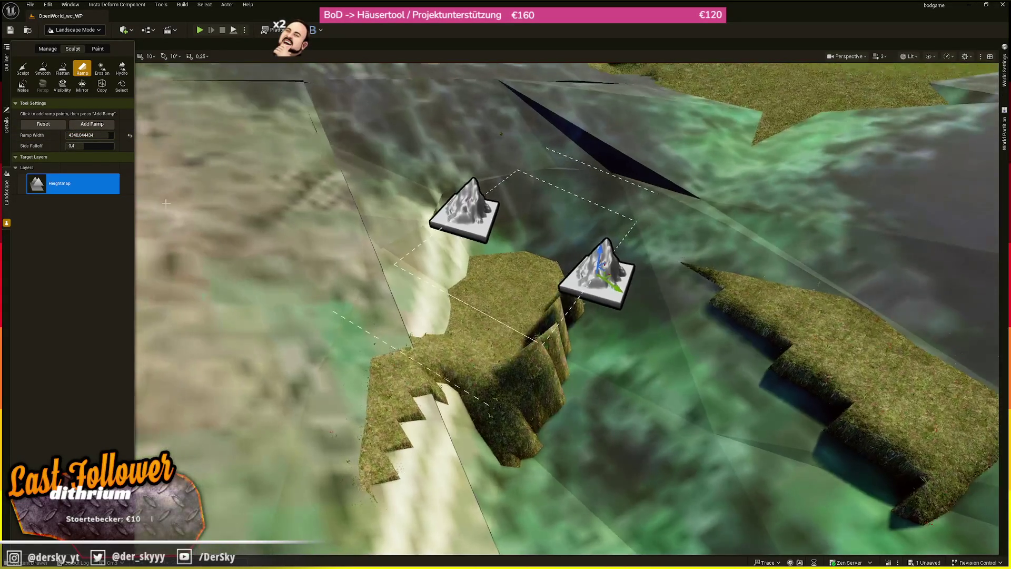
Clear the points, place new ones over the trench, and undo the ramp.
{"action": "left_click", "coordinate": [51, 125]}
{"action": "left_click", "coordinate": [561, 398]}
{"action": "left_click", "coordinate": [480, 311]}
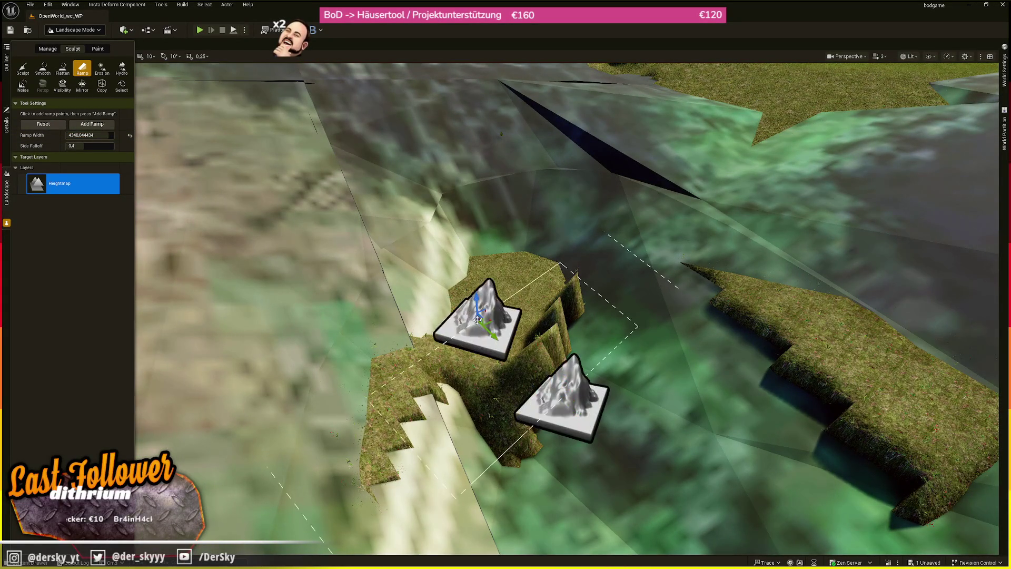
{"action": "key", "text": "ctrl+z"}
{"action": "scroll", "coordinate": [452, 316], "scroll_direction": "up", "scroll_amount": 5}
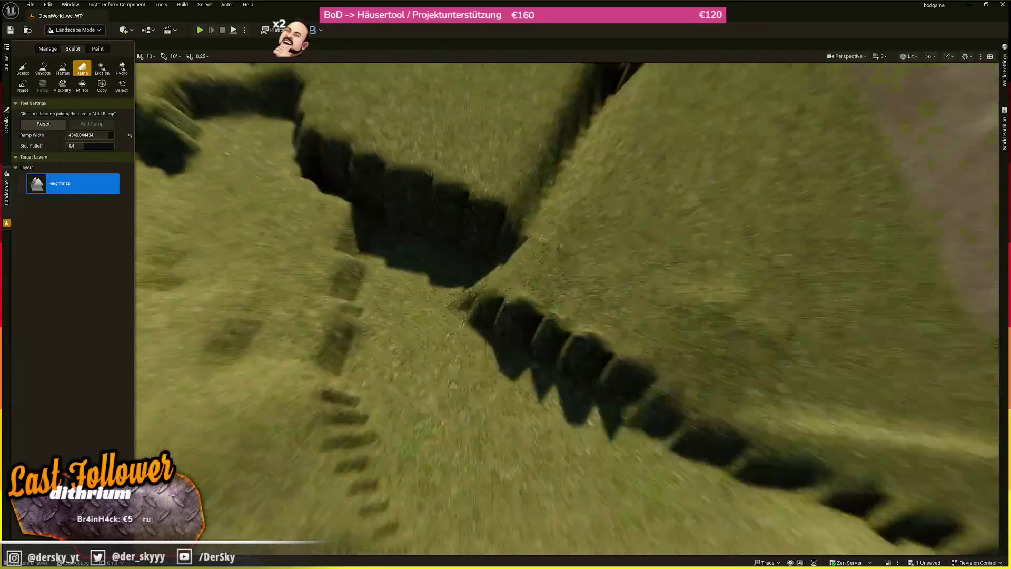
{"action": "scroll", "coordinate": [354, 357], "scroll_direction": "up", "scroll_amount": 5}
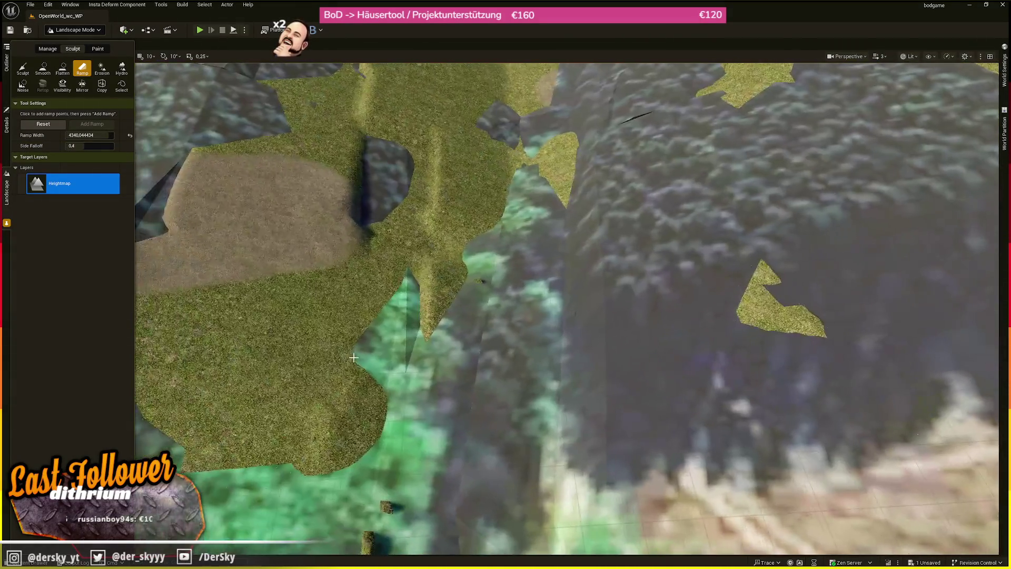
{"action": "left_click", "coordinate": [353, 357]}
{"action": "scroll", "coordinate": [353, 357], "scroll_direction": "down", "scroll_amount": 5}
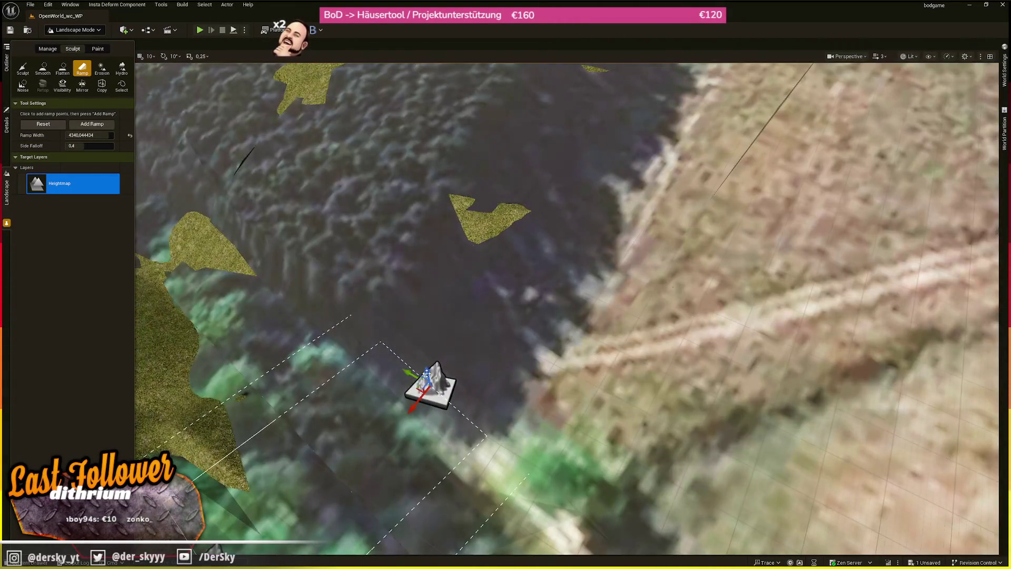
Nudge a ramp point, apply the ramp to raise the grass area, and discard the leftover points.
{"action": "left_click_drag", "start_coordinate": [427, 374], "coordinate": [423, 358]}
{"action": "left_click", "coordinate": [96, 123]}
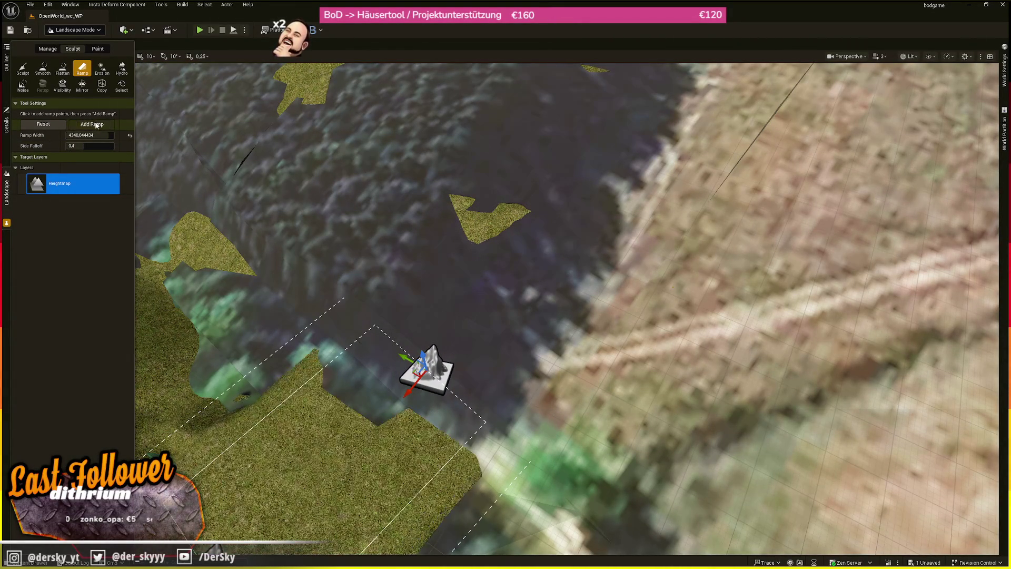
{"action": "left_click", "coordinate": [510, 223]}
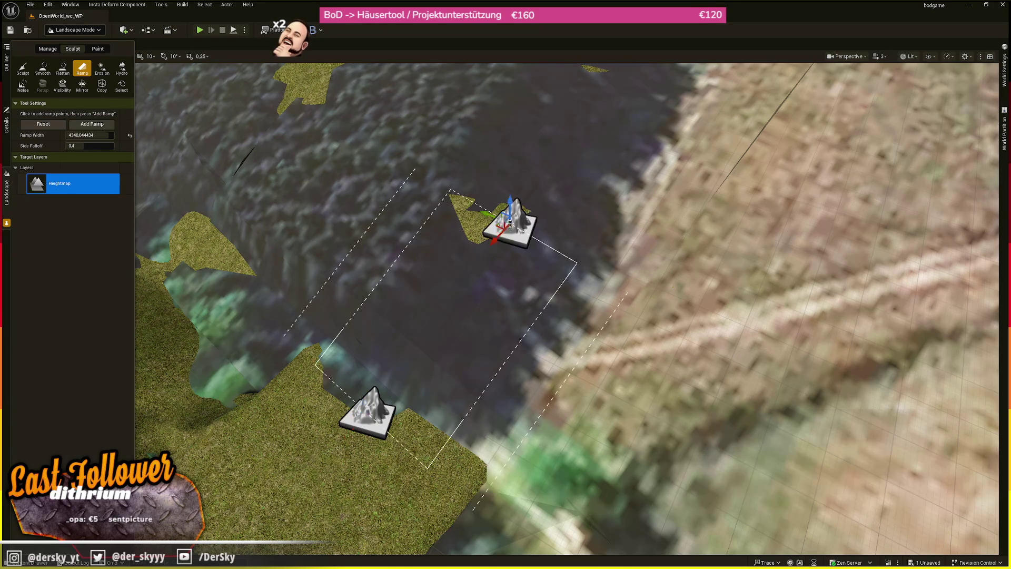
{"action": "left_click_drag", "start_coordinate": [253, 216], "coordinate": [336, 257]}
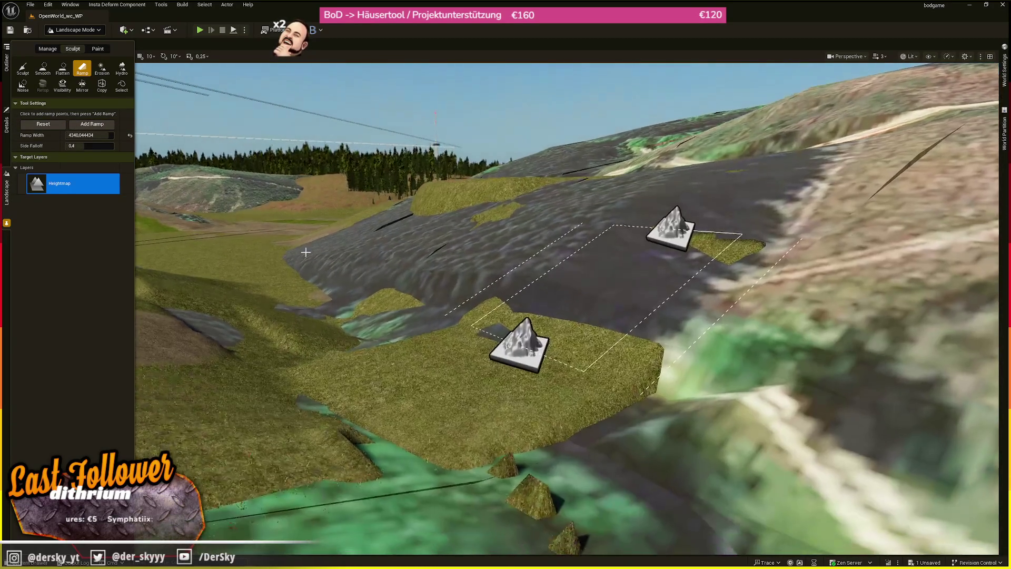
{"action": "key", "text": "Return"}
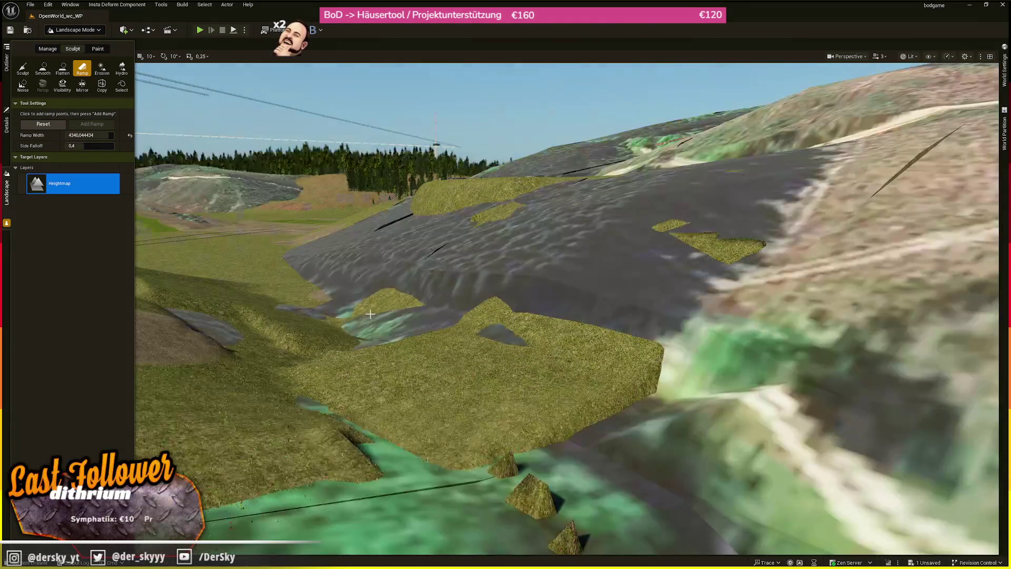
Apply ramps along another grassy slope, restoring the ramp width to 8192.
{"action": "mouse_move", "coordinate": [370, 314]}
{"action": "left_mouse_down"}
{"action": "mouse_move", "coordinate": [500, 219]}
{"action": "mouse_move", "coordinate": [546, 205]}
{"action": "mouse_move", "coordinate": [529, 207]}
{"action": "left_mouse_up"}
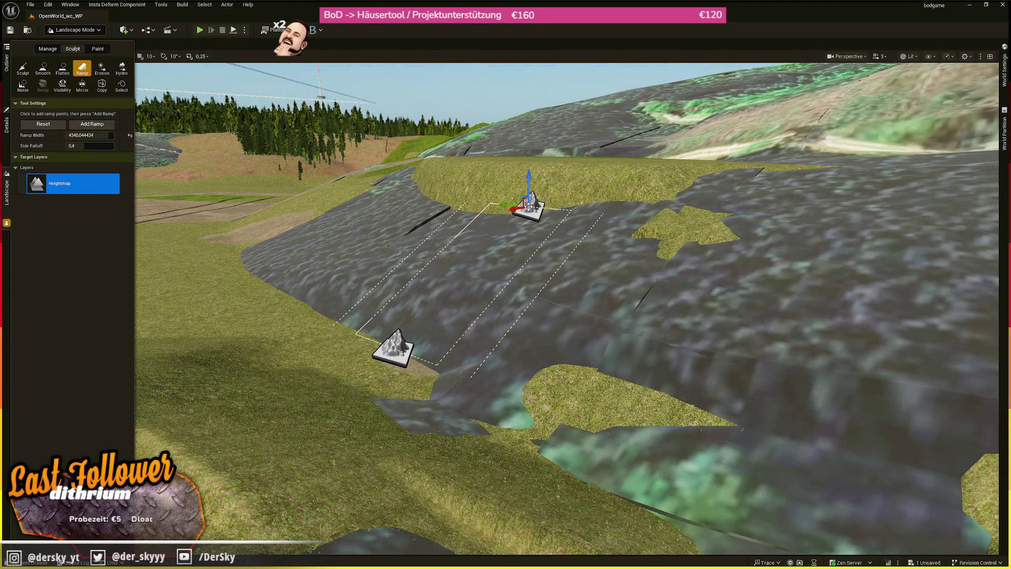
{"action": "left_click", "coordinate": [91, 124]}
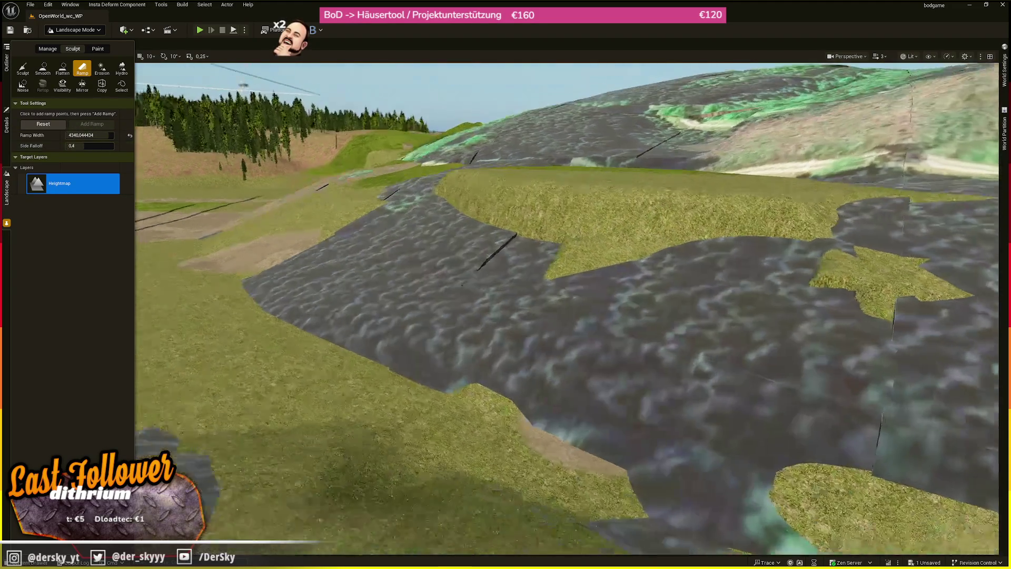
{"action": "left_click_drag", "start_coordinate": [408, 333], "coordinate": [408, 333]}
{"action": "left_click", "coordinate": [529, 206]}
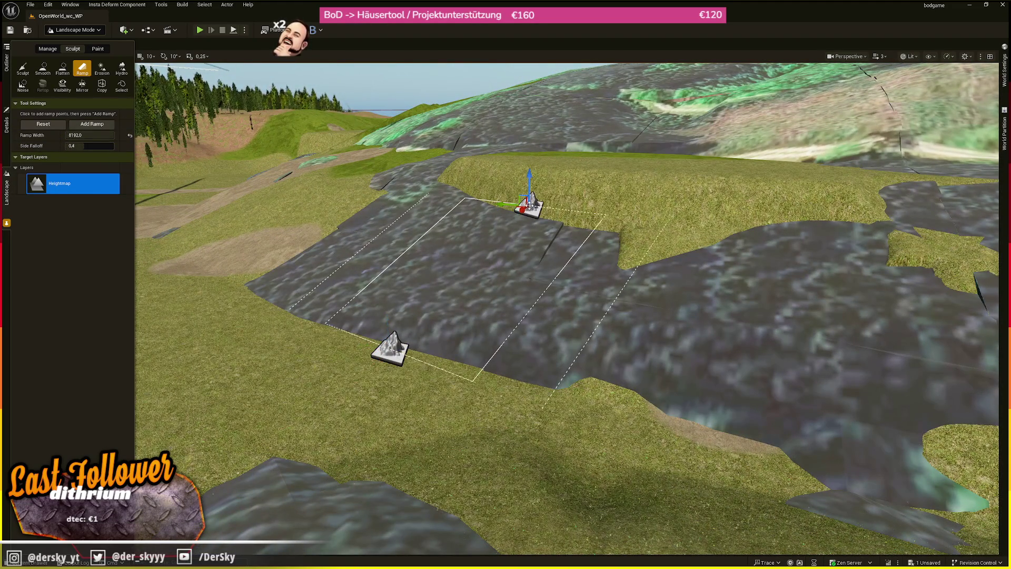
{"action": "left_click", "coordinate": [91, 124]}
Carve two more ramps, the second one across the rocky ground.
{"action": "left_click", "coordinate": [268, 296]}
{"action": "left_click", "coordinate": [450, 182]}
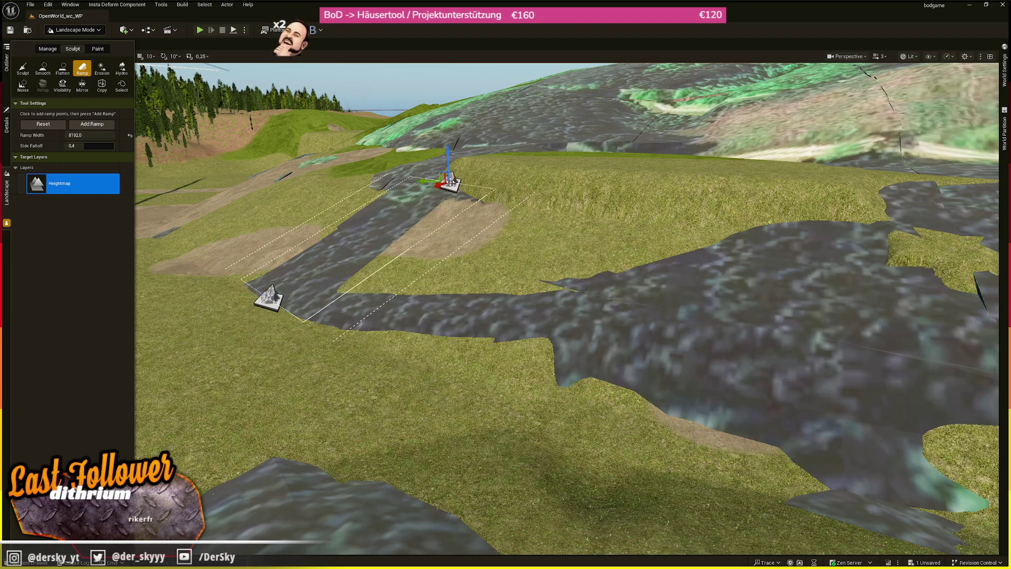
{"action": "left_click", "coordinate": [92, 123]}
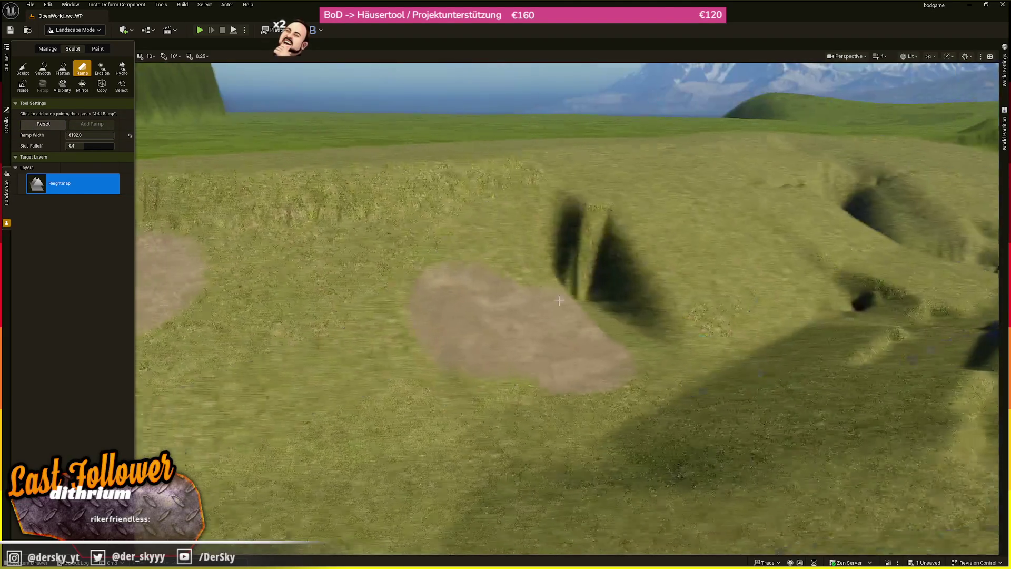
{"action": "left_click", "coordinate": [638, 363]}
{"action": "left_click", "coordinate": [499, 193]}
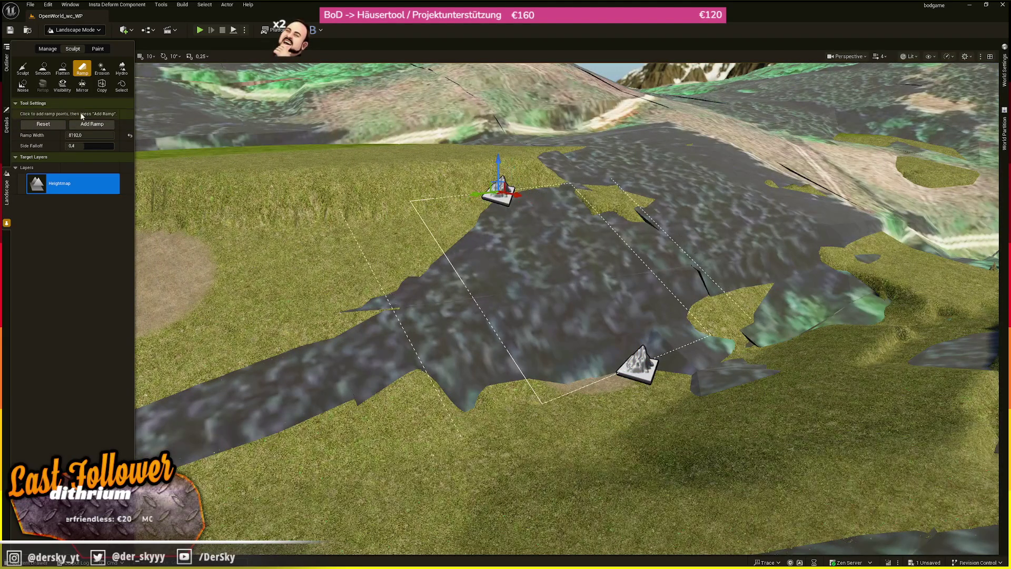
{"action": "left_click", "coordinate": [91, 123]}
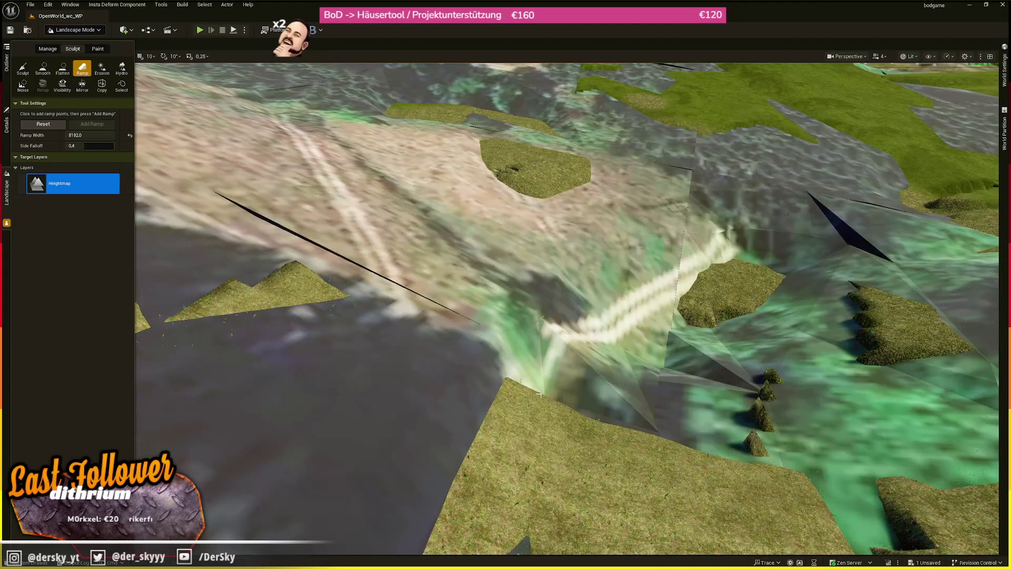
Carve another ramp into the terrain and place both points of a further ramp.
{"action": "left_click", "coordinate": [540, 394]}
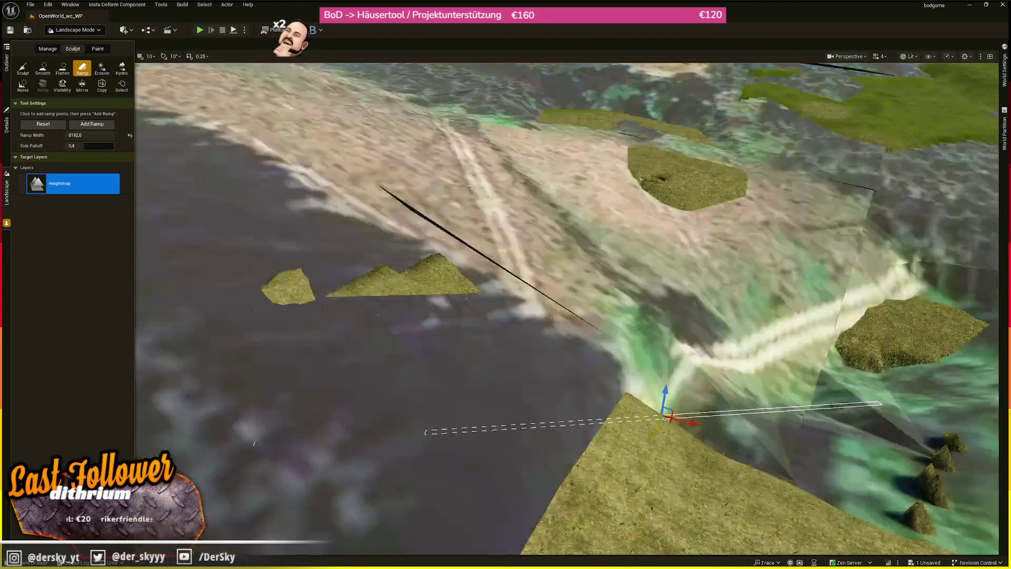
{"action": "left_click", "coordinate": [434, 173]}
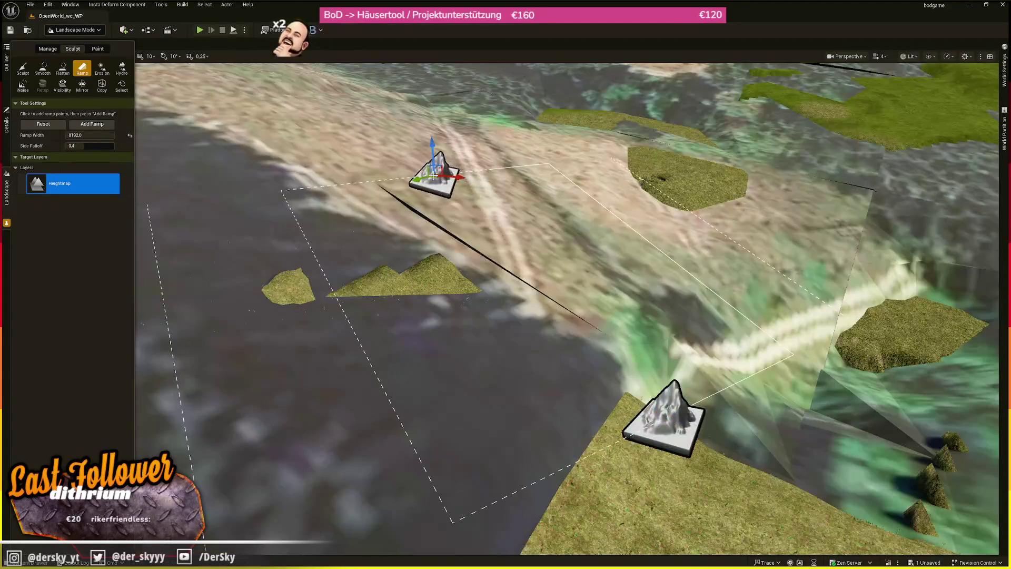
{"action": "left_click", "coordinate": [91, 123]}
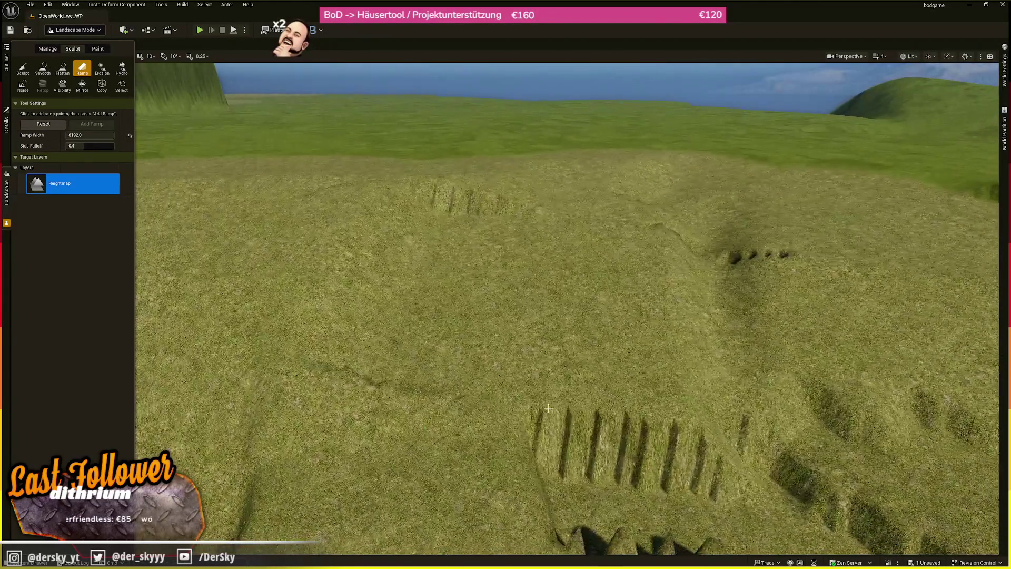
{"action": "left_click", "coordinate": [474, 397]}
{"action": "left_click", "coordinate": [472, 185]}
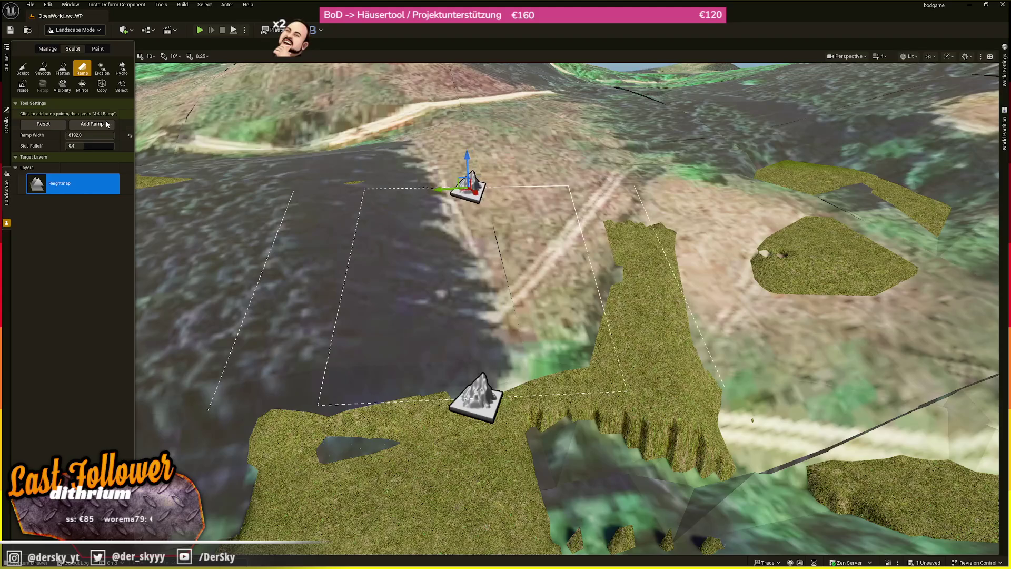
Clear the pending points and carve a sloped trench among the cliffs with a reshaped lower point.
{"action": "left_click", "coordinate": [47, 124]}
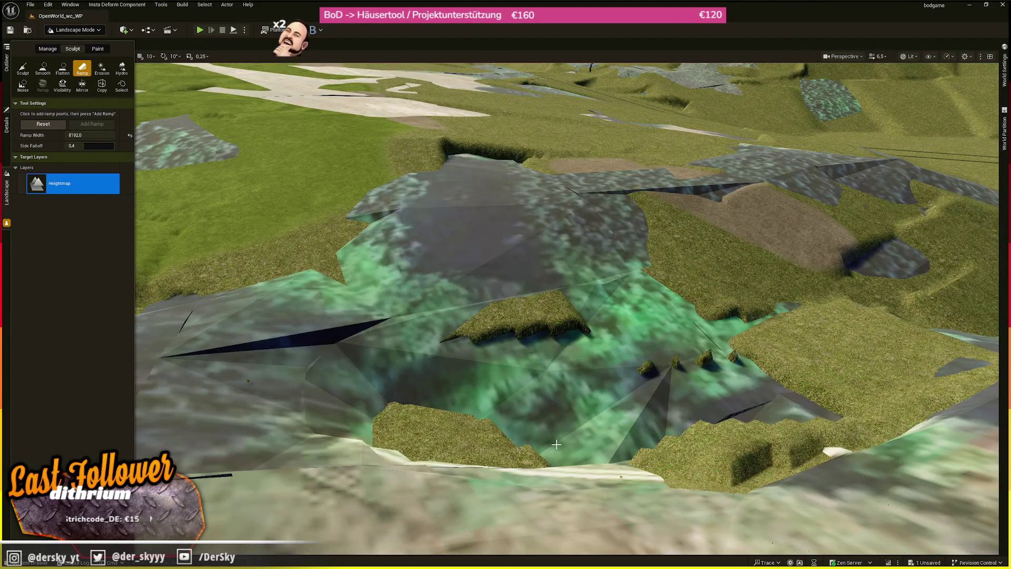
{"action": "scroll", "coordinate": [559, 444], "scroll_direction": "up", "scroll_amount": 10}
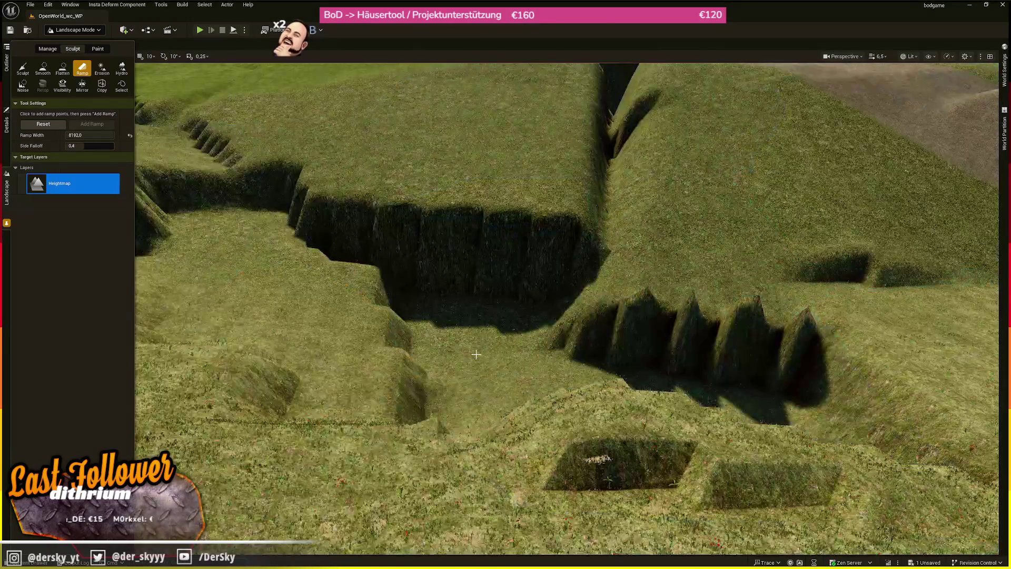
{"action": "left_click", "coordinate": [476, 354]}
{"action": "left_click", "coordinate": [509, 212]}
{"action": "left_click", "coordinate": [480, 342]}
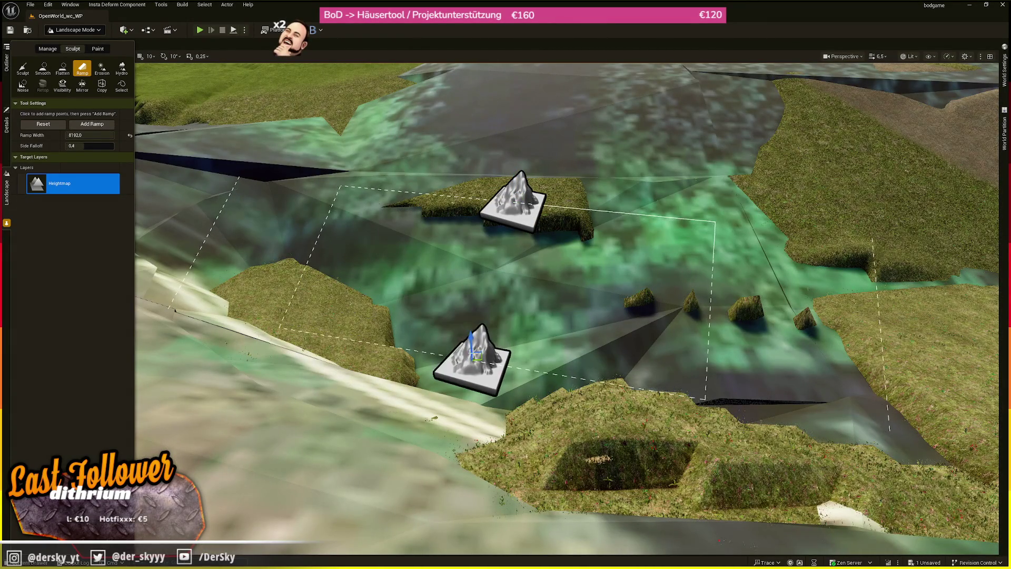
{"action": "scroll", "coordinate": [474, 327], "scroll_direction": "down", "scroll_amount": 5}
{"action": "left_click_drag", "start_coordinate": [485, 311], "coordinate": [485, 292]}
{"action": "left_click", "coordinate": [92, 124]}
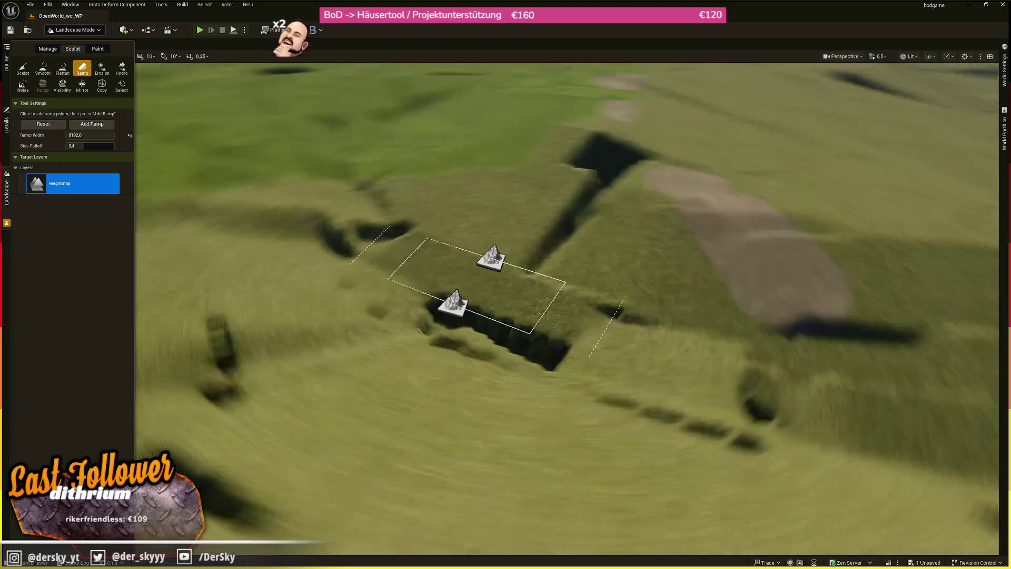
Flatten the ground and floor of the trench and smooth the jagged ridge spikes.
{"action": "left_click_drag", "start_coordinate": [181, 99], "coordinate": [181, 99]}
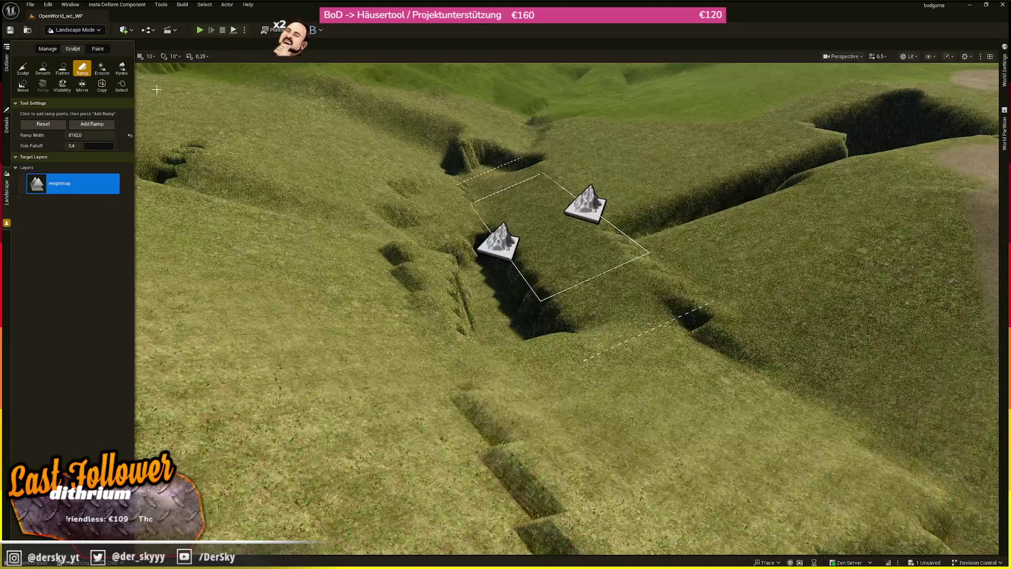
{"action": "left_click", "coordinate": [63, 70]}
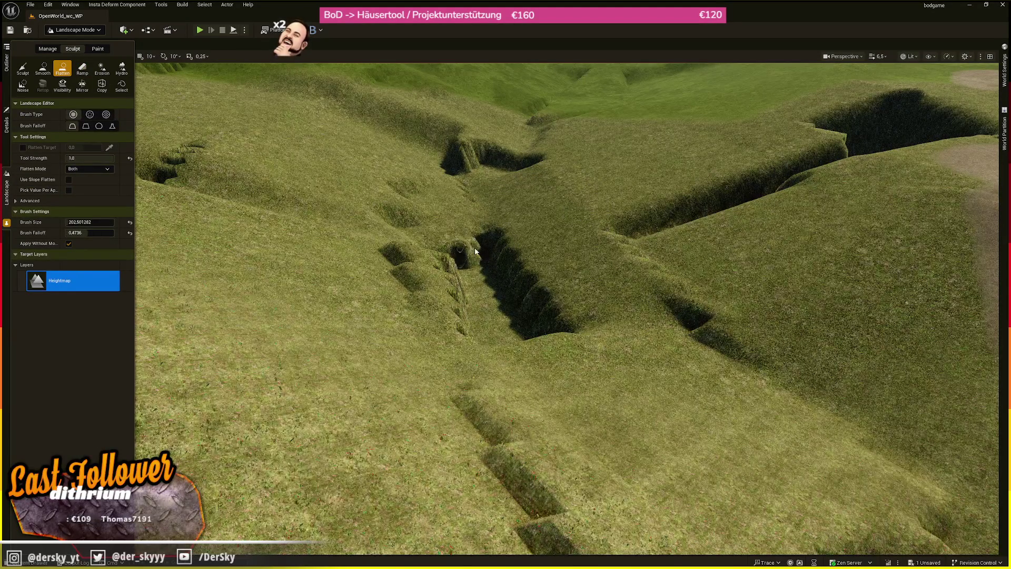
{"action": "left_click_drag", "start_coordinate": [464, 254], "coordinate": [480, 244]}
{"action": "mouse_move", "coordinate": [505, 296]}
{"action": "left_mouse_down"}
{"action": "mouse_move", "coordinate": [496, 331]}
{"action": "mouse_move", "coordinate": [479, 266]}
{"action": "mouse_move", "coordinate": [495, 285]}
{"action": "mouse_move", "coordinate": [510, 266]}
{"action": "left_mouse_up"}
{"action": "scroll", "coordinate": [553, 411], "scroll_direction": "up", "scroll_amount": 5}
{"action": "mouse_move", "coordinate": [553, 411]}
{"action": "left_mouse_down"}
{"action": "mouse_move", "coordinate": [589, 369]}
{"action": "mouse_move", "coordinate": [653, 348]}
{"action": "mouse_move", "coordinate": [571, 352]}
{"action": "left_mouse_up"}
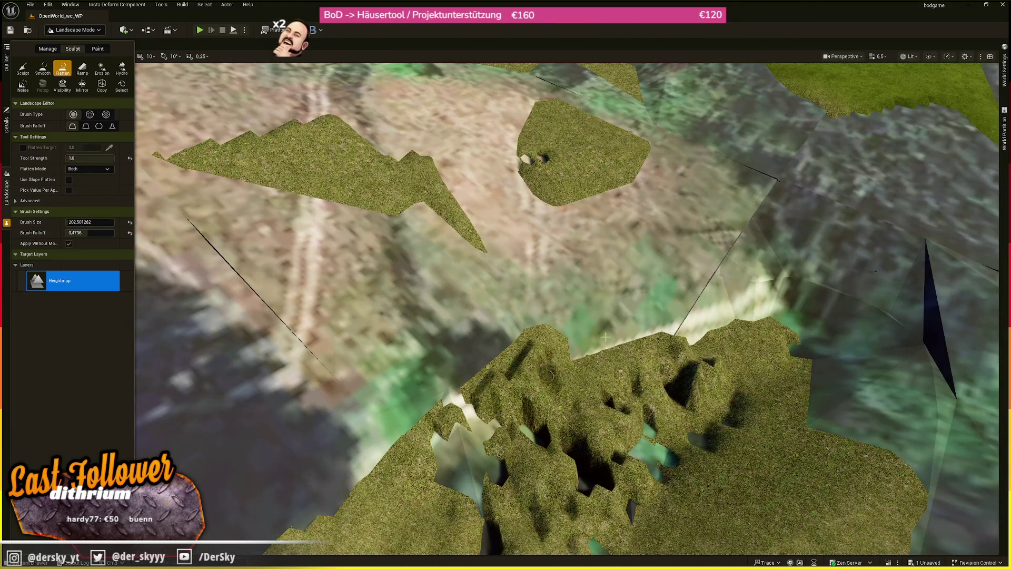
Narrow the ramp width to about 3898.7, place a new ramp, and save the level.
{"action": "left_click", "coordinate": [82, 68]}
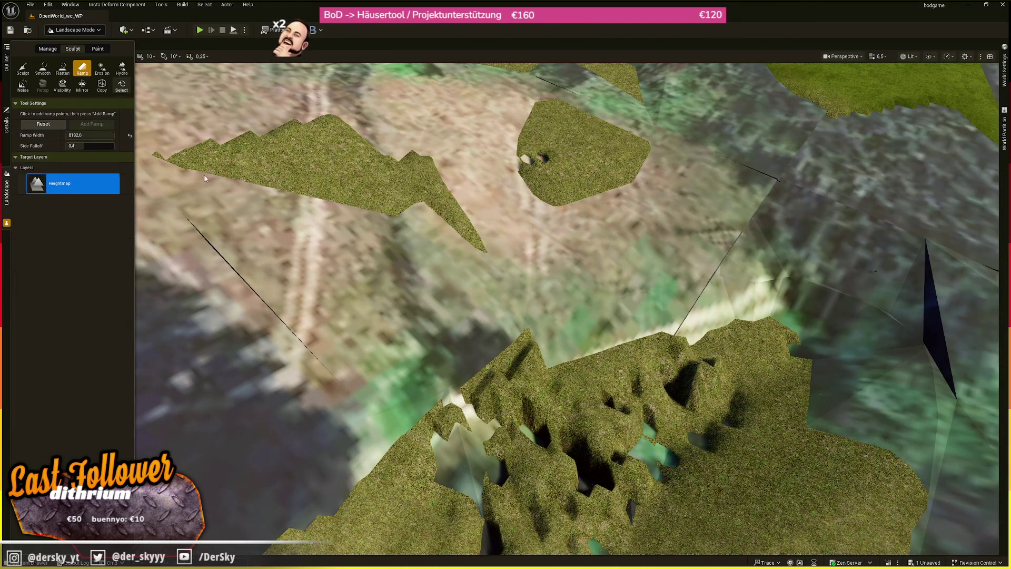
{"action": "left_click_drag", "start_coordinate": [108, 135], "coordinate": [92, 135]}
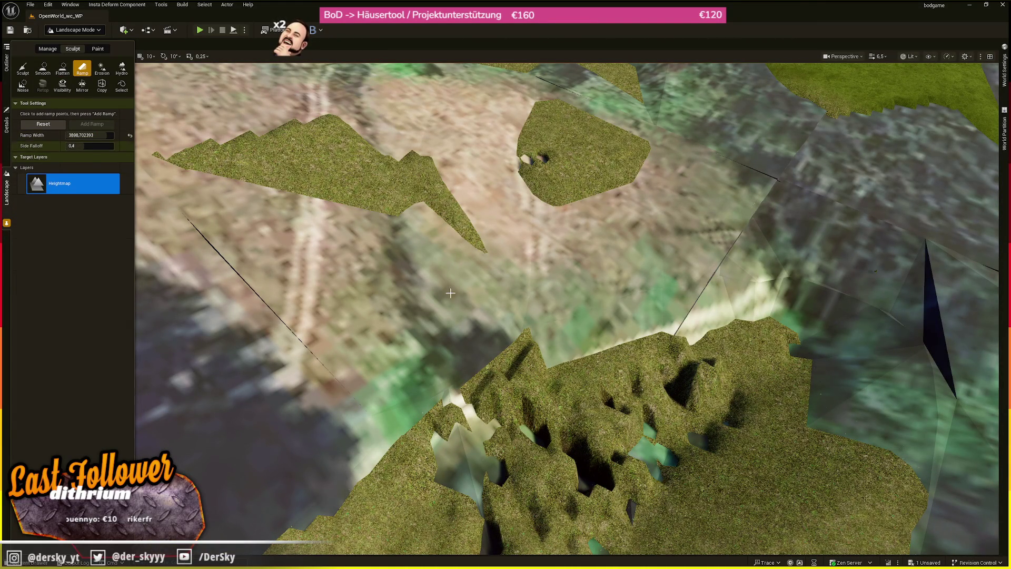
{"action": "left_click", "coordinate": [601, 347]}
{"action": "left_click", "coordinate": [538, 198]}
{"action": "left_click", "coordinate": [90, 125]}
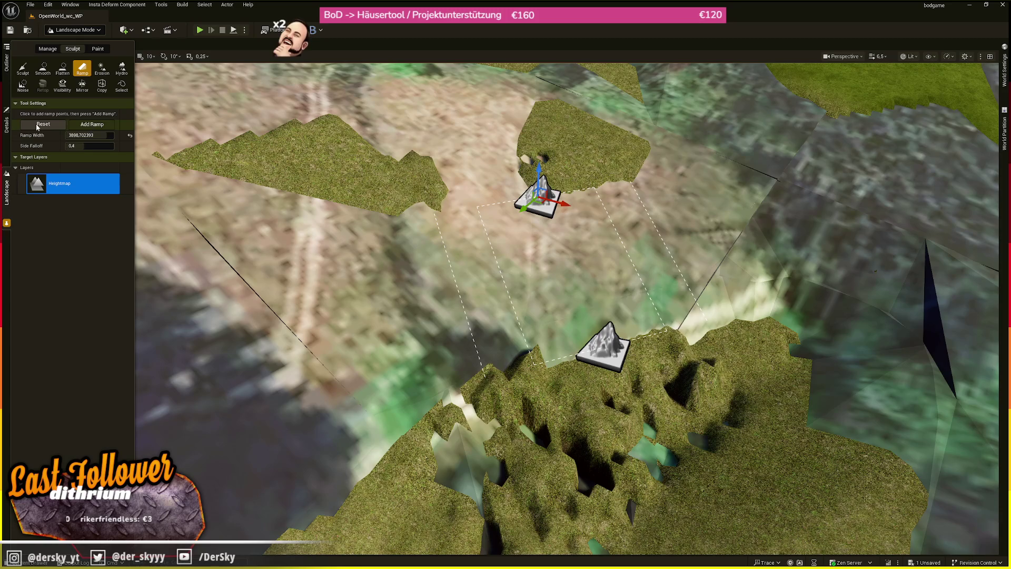
{"action": "key", "text": "ctrl+s"}
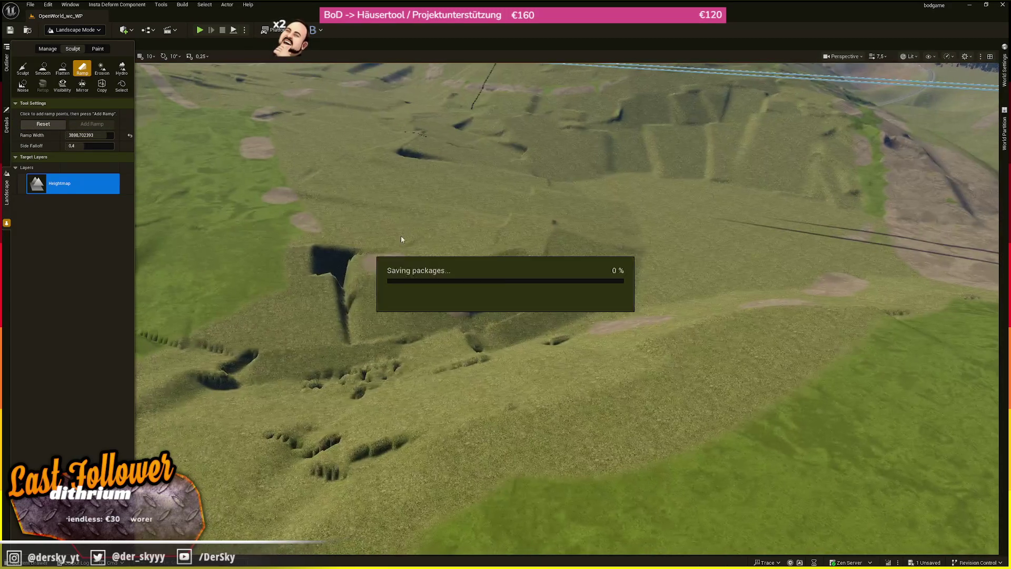
Carve a ramp with its lower end raised, then clear the old ramp points.
{"action": "scroll", "coordinate": [457, 231], "scroll_direction": "up", "scroll_amount": 5}
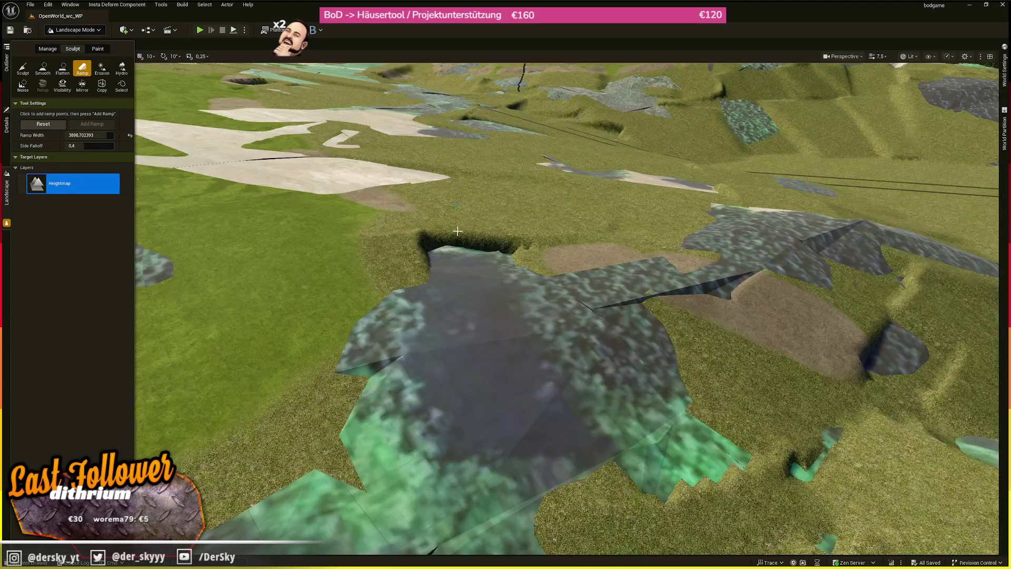
{"action": "left_click", "coordinate": [457, 231]}
{"action": "left_click", "coordinate": [510, 316]}
{"action": "left_click_drag", "start_coordinate": [511, 295], "coordinate": [511, 279]}
{"action": "left_click", "coordinate": [92, 124]}
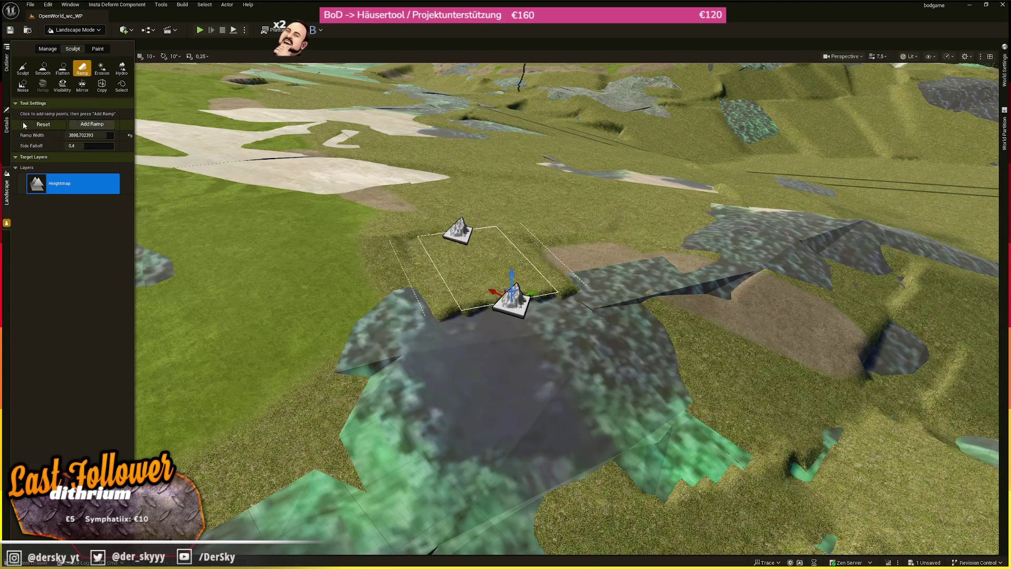
{"action": "left_click", "coordinate": [24, 124]}
Carve two more ramps into the slopes elsewhere on the terrain and clear the leftover points.
{"action": "left_click", "coordinate": [505, 298]}
{"action": "left_click", "coordinate": [593, 460]}
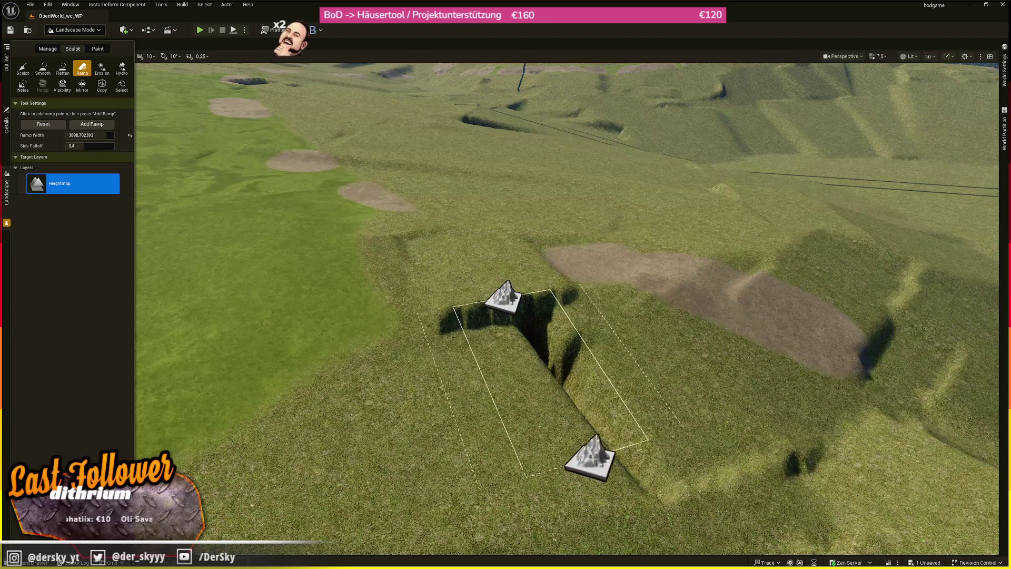
{"action": "left_click", "coordinate": [78, 126]}
{"action": "mouse_move", "coordinate": [489, 225]}
{"action": "left_mouse_down"}
{"action": "mouse_move", "coordinate": [463, 226]}
{"action": "mouse_move", "coordinate": [488, 225]}
{"action": "mouse_move", "coordinate": [433, 312]}
{"action": "left_mouse_up"}
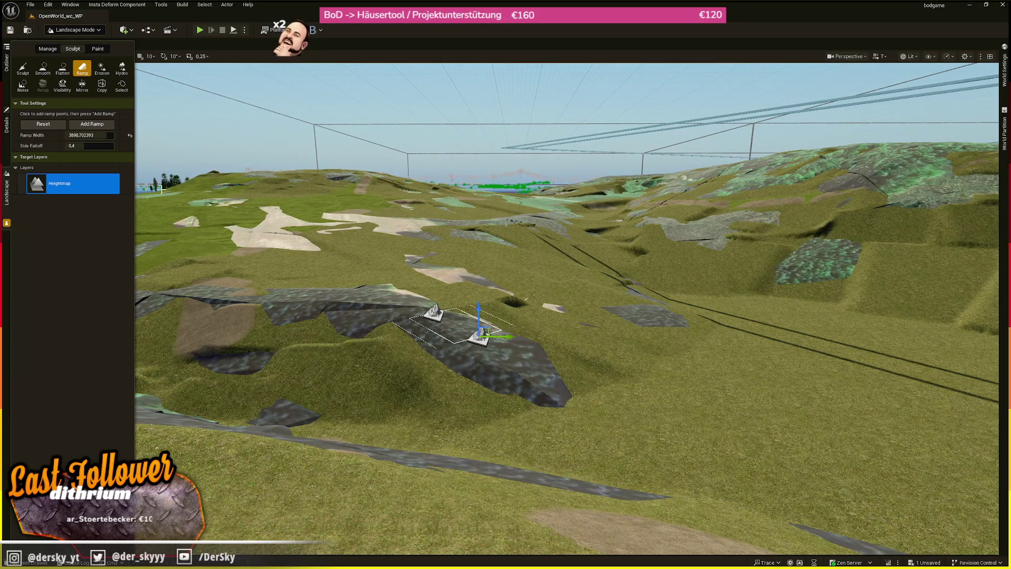
{"action": "left_click", "coordinate": [91, 123]}
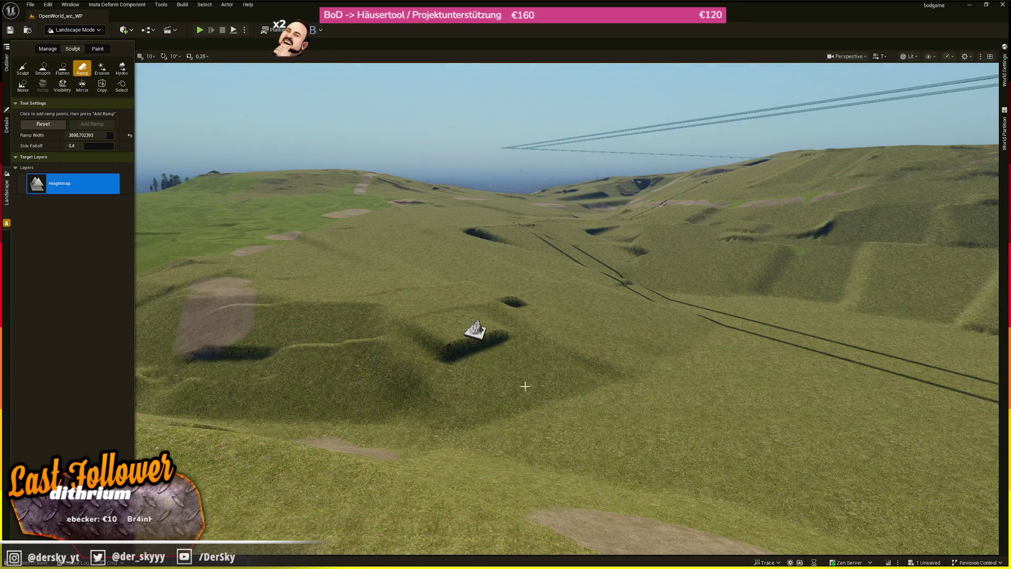
{"action": "left_click", "coordinate": [41, 125]}
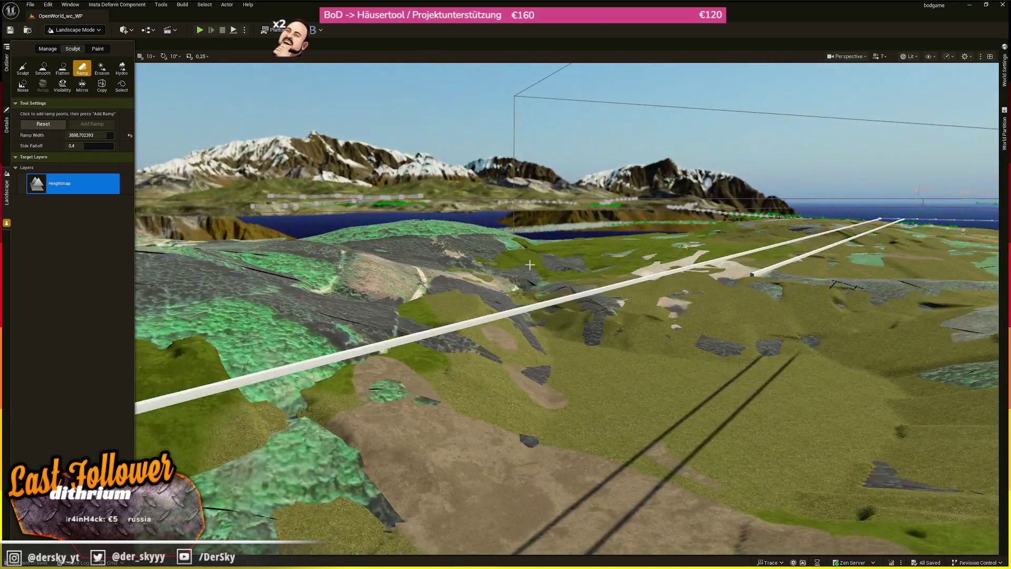
{"action": "left_click_drag", "start_coordinate": [530, 264], "coordinate": [530, 200]}
{"action": "scroll", "coordinate": [387, 270], "scroll_direction": "up", "scroll_amount": 4}
{"action": "mouse_move", "coordinate": [387, 237]}
{"action": "left_mouse_down"}
{"action": "mouse_move", "coordinate": [387, 270]}
{"action": "mouse_move", "coordinate": [353, 271]}
{"action": "mouse_move", "coordinate": [348, 239]}
{"action": "mouse_move", "coordinate": [519, 372]}
{"action": "left_mouse_up"}
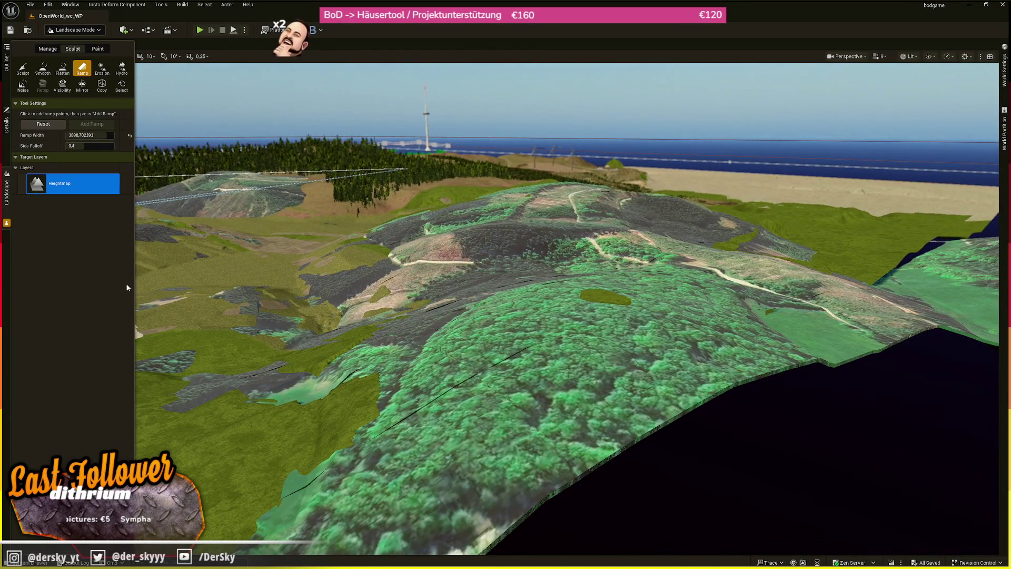
{"action": "mouse_move", "coordinate": [260, 267]}
{"action": "left_mouse_down"}
{"action": "mouse_move", "coordinate": [247, 261]}
{"action": "mouse_move", "coordinate": [219, 292]}
{"action": "left_mouse_up"}
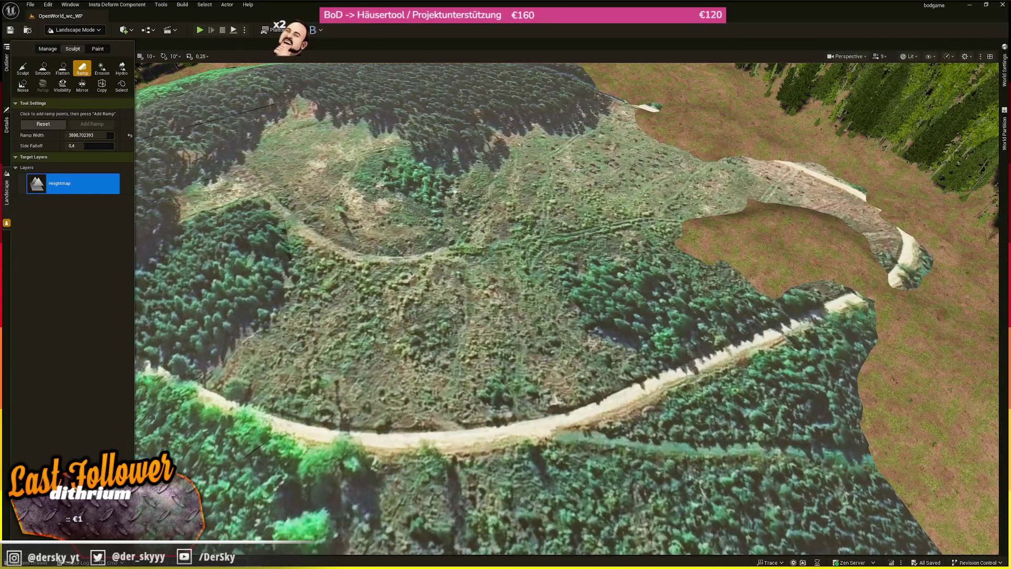
{"action": "scroll", "coordinate": [334, 256], "scroll_direction": "down", "scroll_amount": 10}
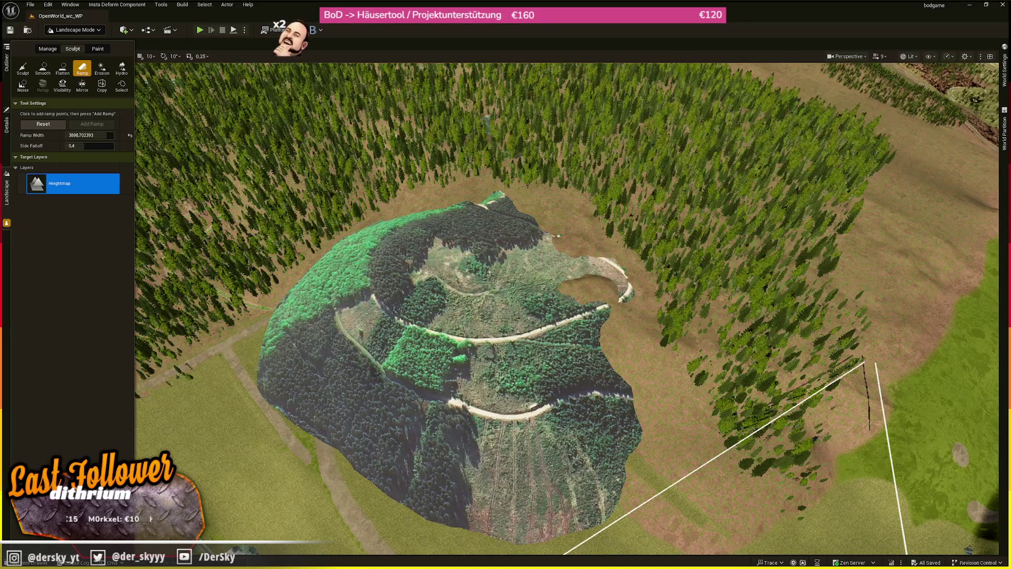
{"action": "mouse_move", "coordinate": [394, 303]}
{"action": "left_mouse_down"}
{"action": "mouse_move", "coordinate": [390, 274]}
{"action": "mouse_move", "coordinate": [301, 266]}
{"action": "mouse_move", "coordinate": [342, 251]}
{"action": "left_mouse_up"}
{"action": "key", "text": "shift+1"}
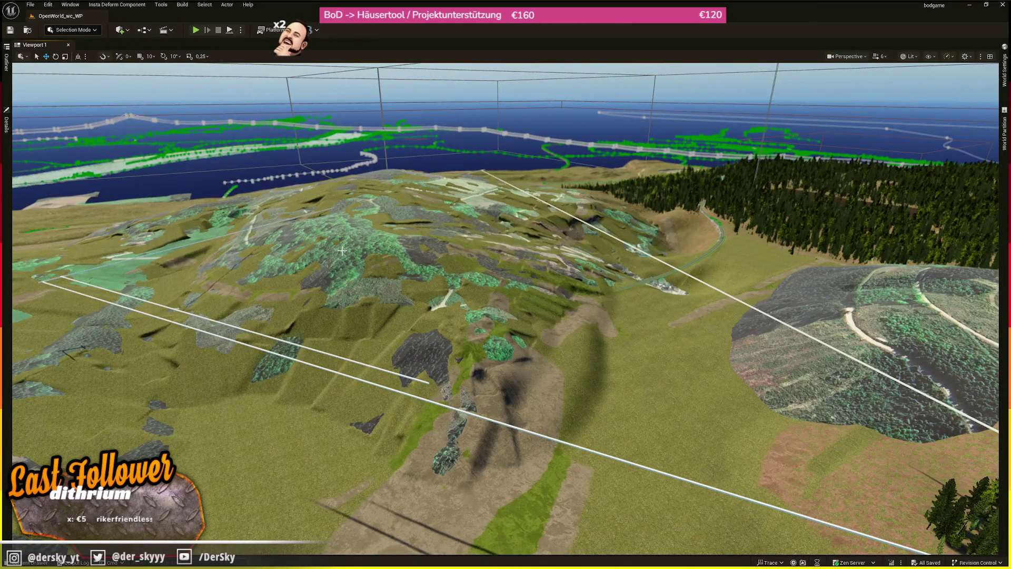